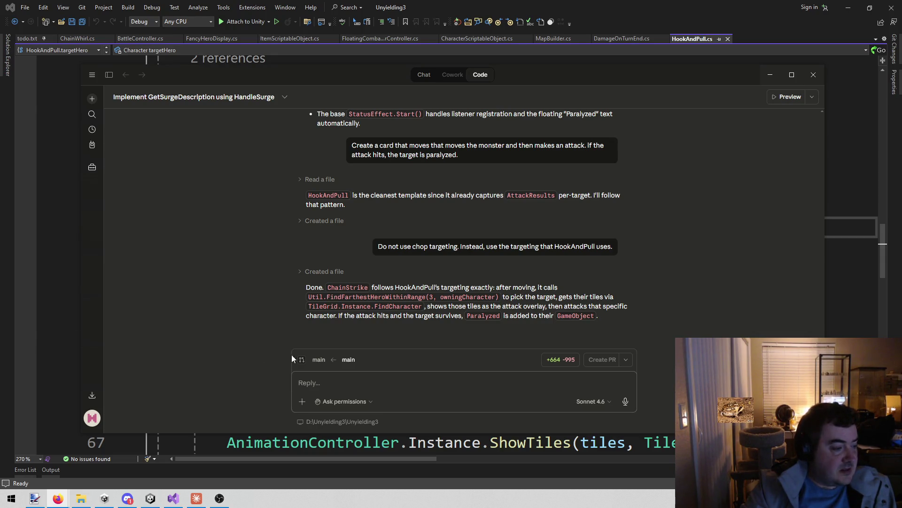
# Step: Read Claude's ChainStrike reply, then return to the HookAndPull.cs ReturnFromRoute code
pyautogui.click(203, 268)
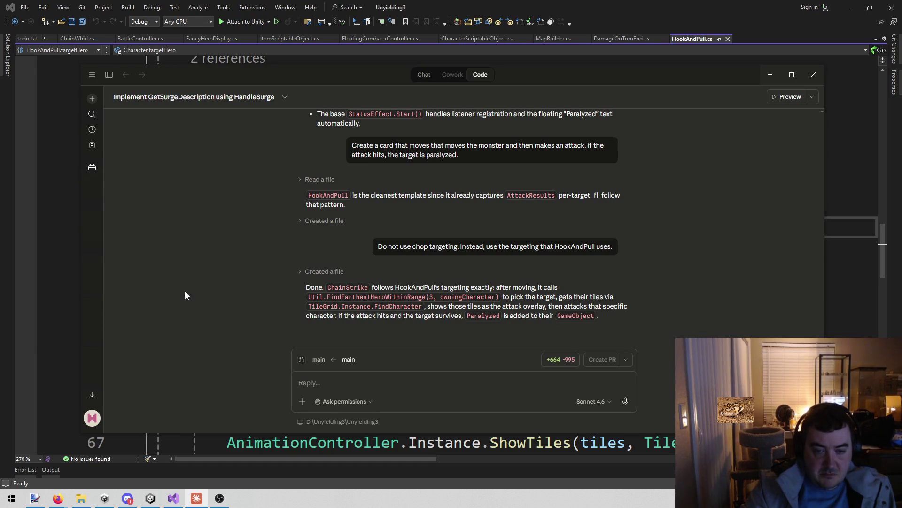
pyautogui.click(834, 291)
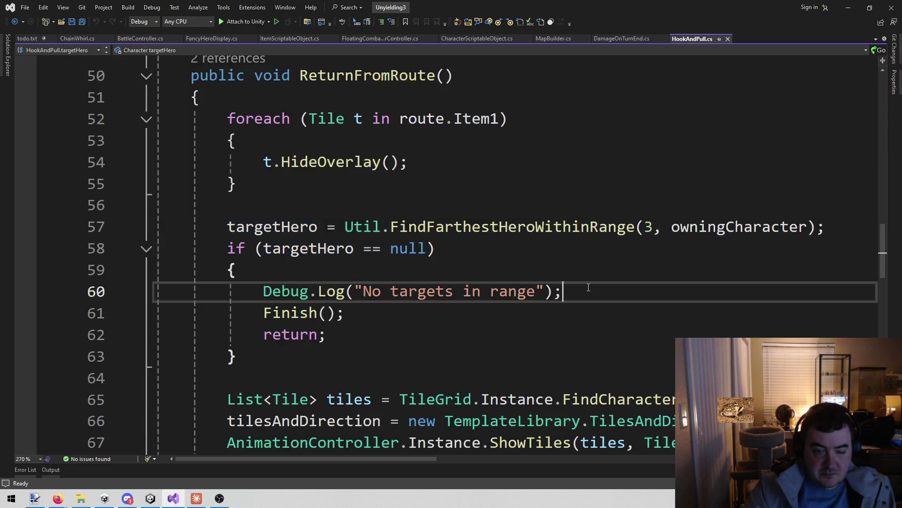
# Step: Inspect the FindFarthestHeroWithinRange call in HookAndPull.cs and reread Claude's chat
pyautogui.click(754, 235)
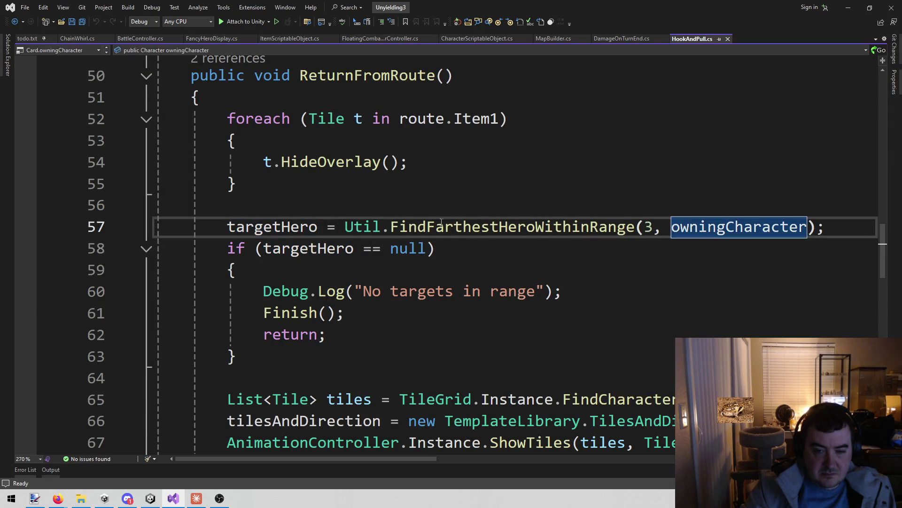
pyautogui.keyDown('ctrl'); pyautogui.click(428, 228); pyautogui.keyUp('ctrl')
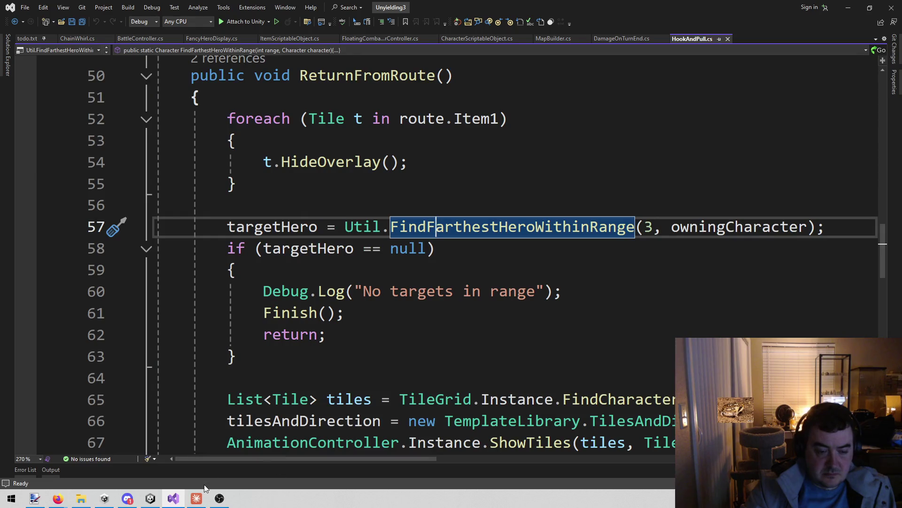
pyautogui.moveTo(198, 495)
pyautogui.click(203, 458)
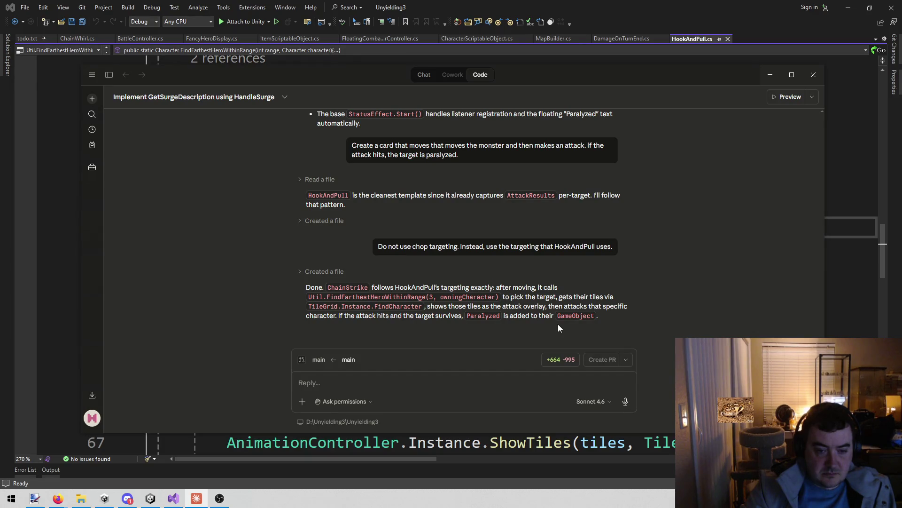
pyautogui.scroll(5, 558, 324)
pyautogui.scroll(-5, 556, 323)
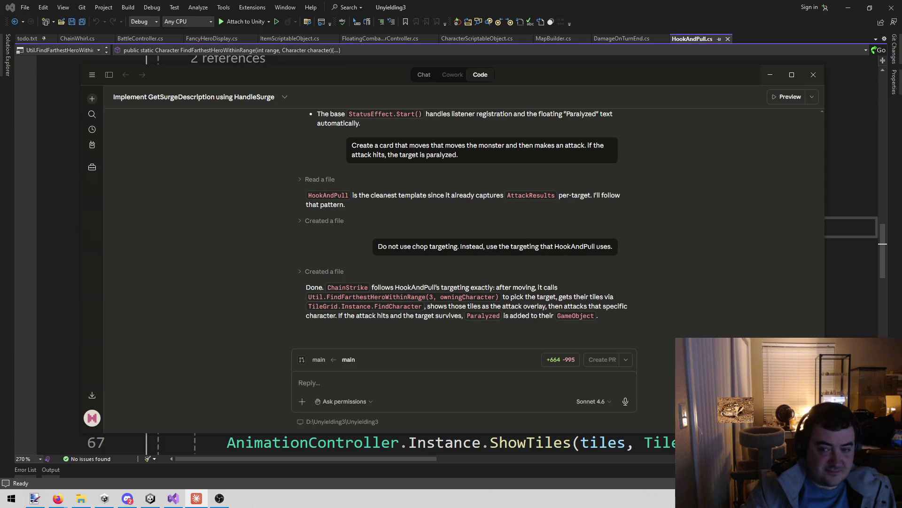
pyautogui.click(838, 330)
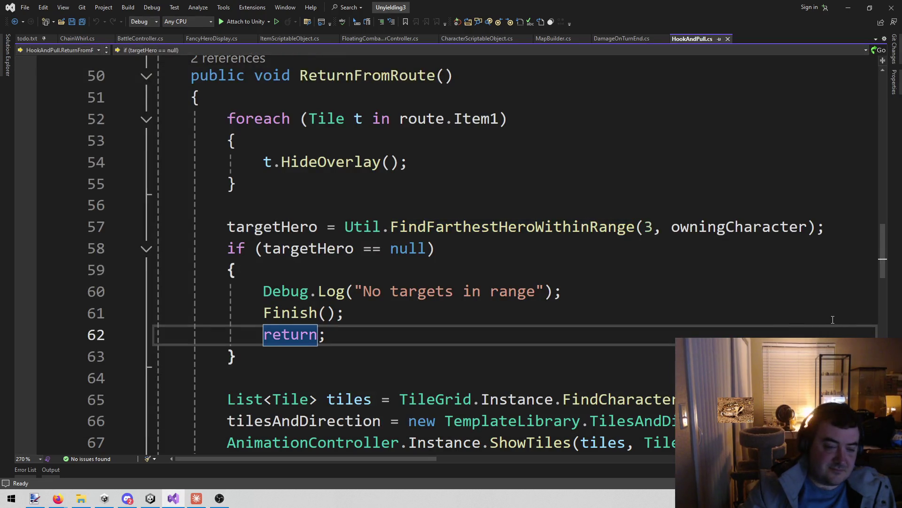
# Step: Search the solution for 'chain' files, then switch to the Unity editor
pyautogui.hotkey('alt', 'shift', 'o')
pyautogui.write('chain')
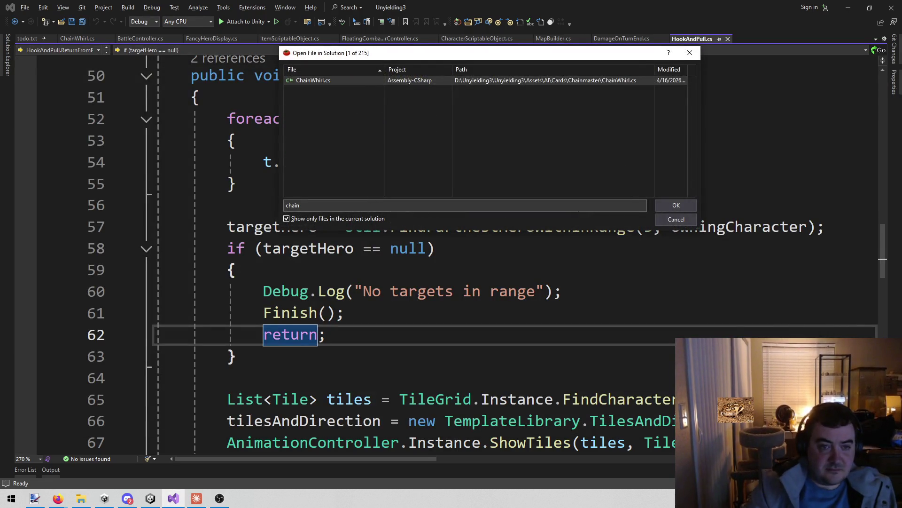
pyautogui.press('Return')
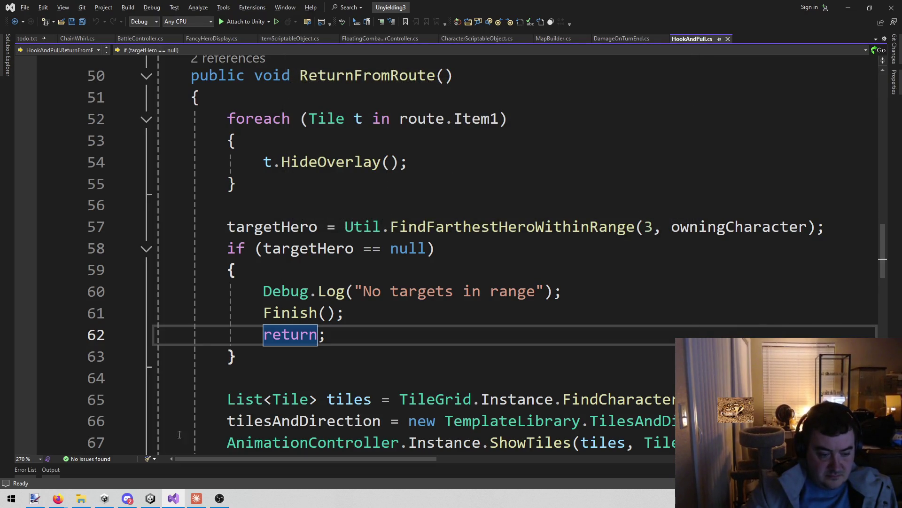
pyautogui.click(149, 502)
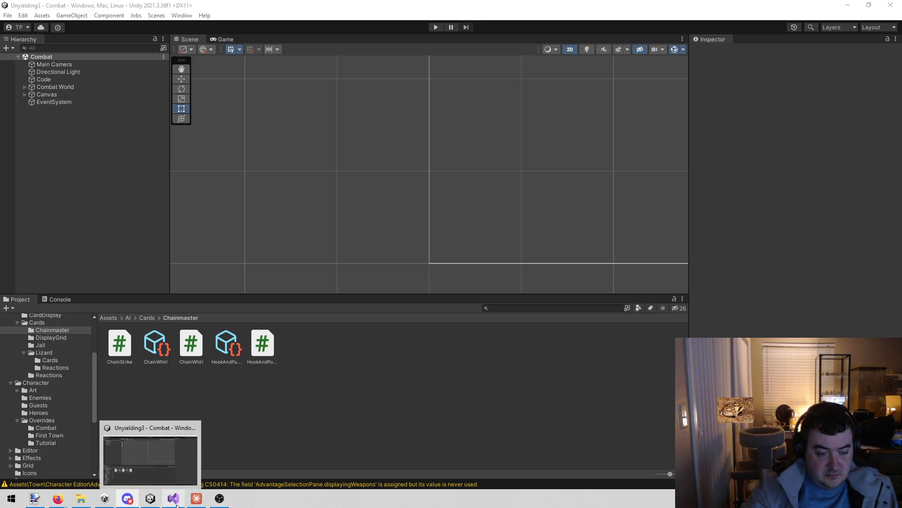
# Step: Open ChainStrike.cs through a 'chai' solution file search
pyautogui.click(173, 498)
pyautogui.click(373, 282)
pyautogui.hotkey('alt', 'shift', 'o')
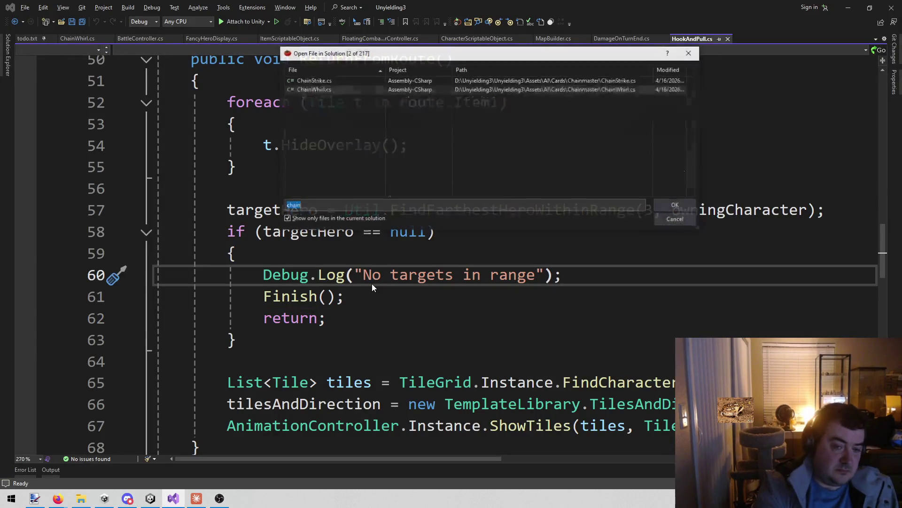
pyautogui.write('chai')
pyautogui.press('Return')
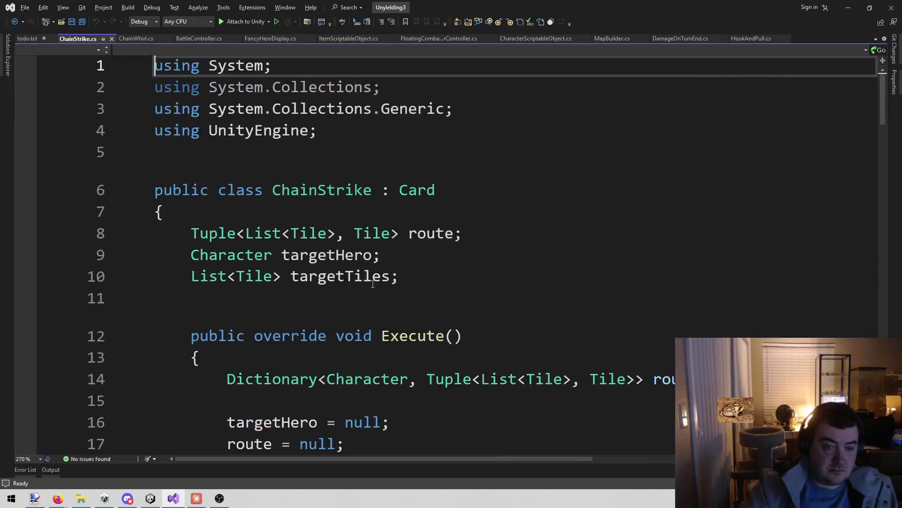
# Step: Review ChainStrike's FindFarthestHeroWithinRange(3, owningCharacter) targeting line in ReturnFromRoute
pyautogui.scroll(-9, 393, 309)
pyautogui.scroll(-20, 392, 309)
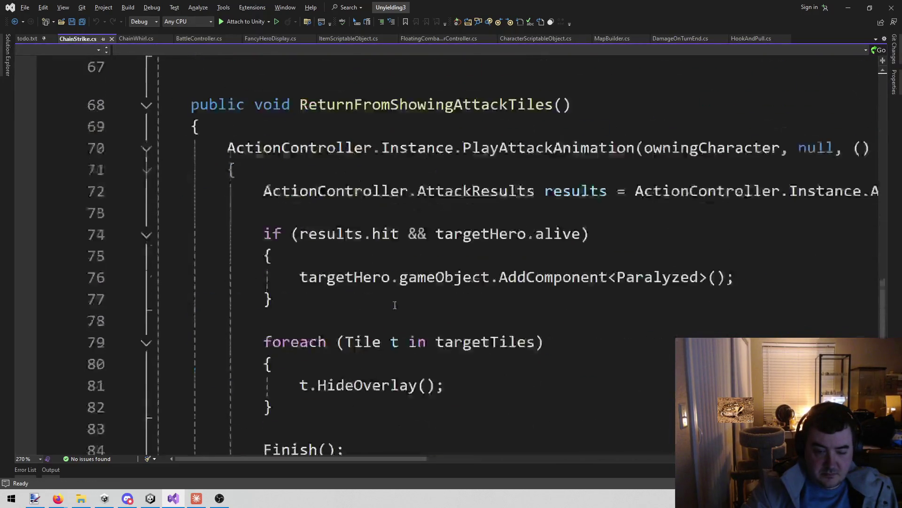
pyautogui.scroll(16, 408, 289)
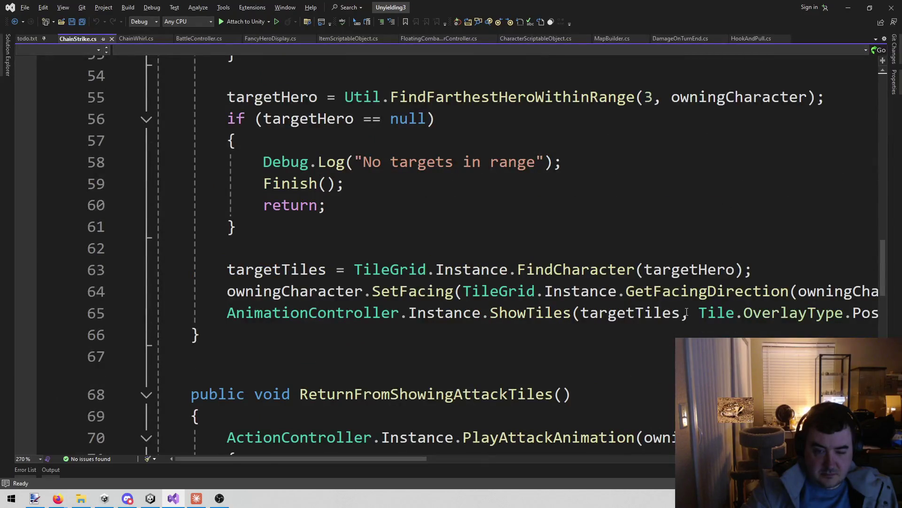
pyautogui.scroll(1, 473, 195)
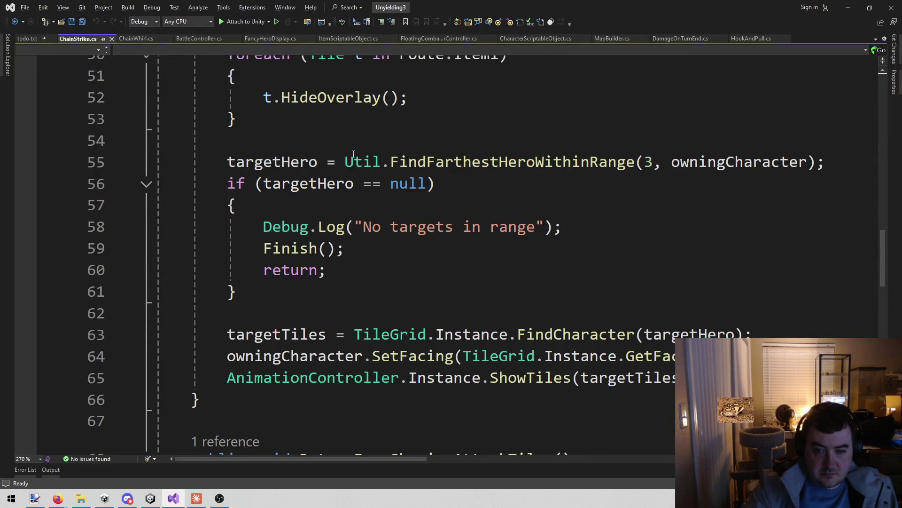
pyautogui.moveTo(347, 162); pyautogui.dragTo(857, 161)
pyautogui.click(857, 162)
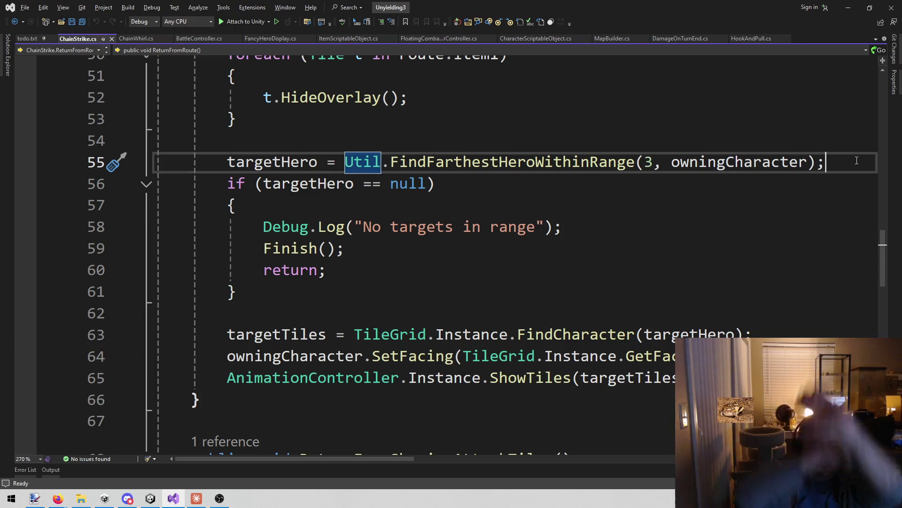
pyautogui.hotkey('alt', 'shift', 'o')
# Step: Open VictoriousChomp.cs via a 'chomp' file search and review its ReturnFromRoute targeting
pyautogui.write('chop')
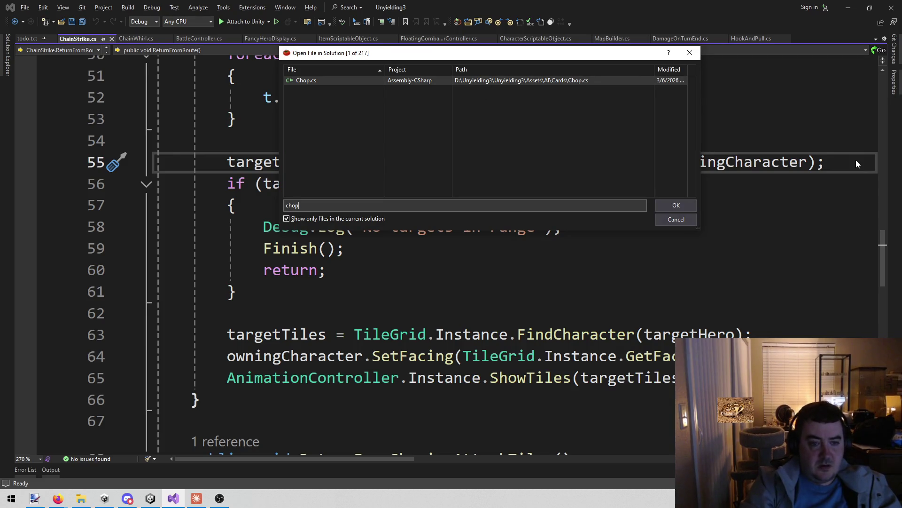
pyautogui.press('BackSpace')
pyautogui.write('mp')
pyautogui.press('Return')
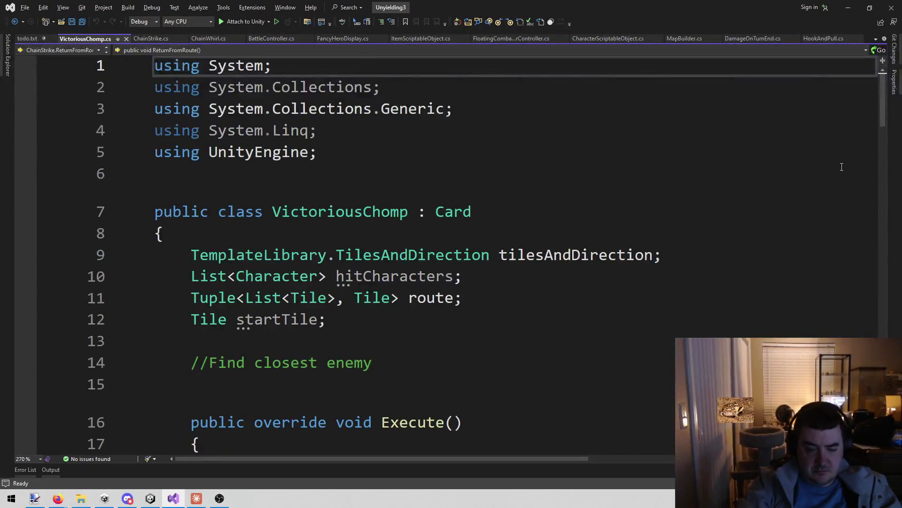
pyautogui.scroll(-20, 842, 167)
pyautogui.scroll(8, 596, 321)
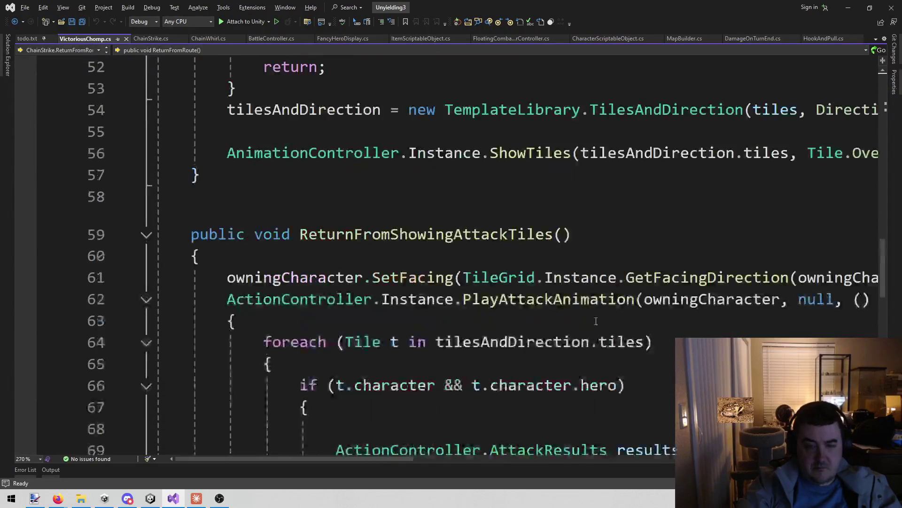
pyautogui.scroll(2, 596, 321)
pyautogui.scroll(2, 553, 267)
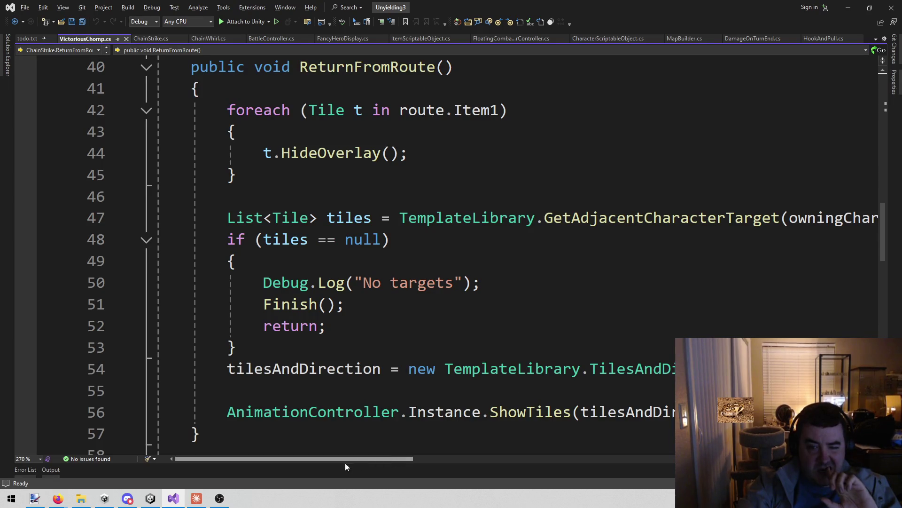
pyautogui.moveTo(332, 456)
pyautogui.mouseDown()
pyautogui.moveTo(513, 470)
pyautogui.moveTo(294, 465)
pyautogui.mouseUp()
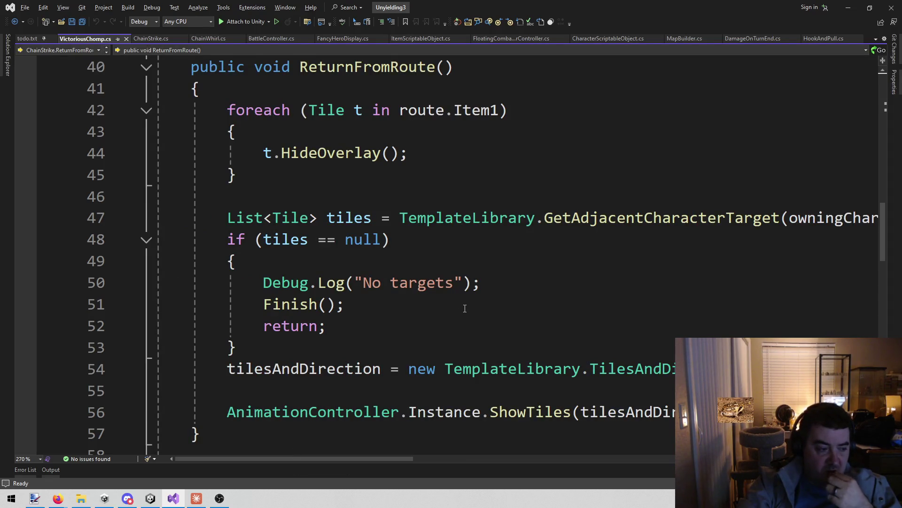
pyautogui.click(196, 498)
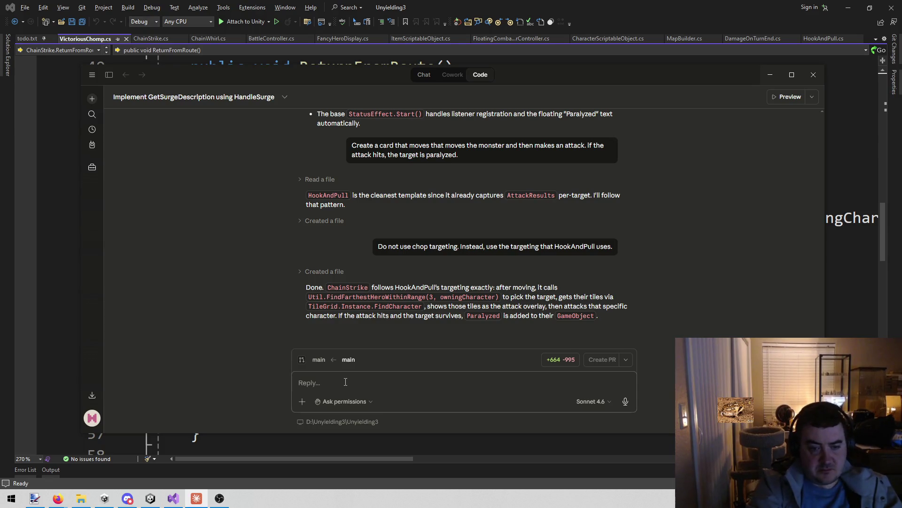
# Step: Ask Claude 'Change the targeting of ChainStrike to work like VictoriousChomp.' and allow the rewrite
pyautogui.write('Chan')
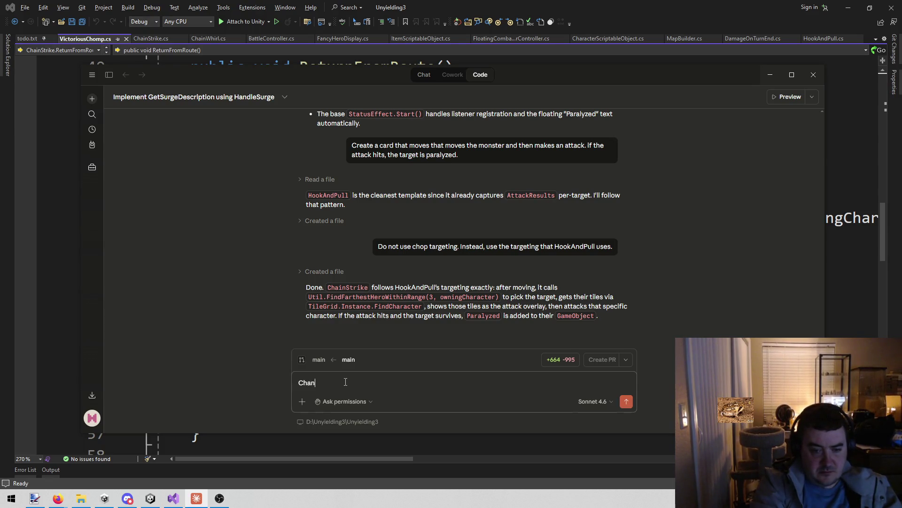
pyautogui.write('ge the targeting of ')
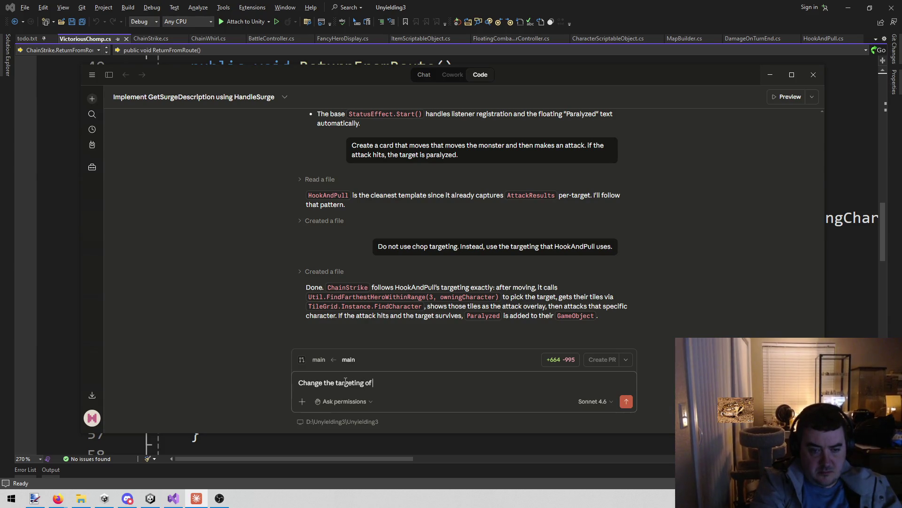
pyautogui.write('ChainStrike to wo')
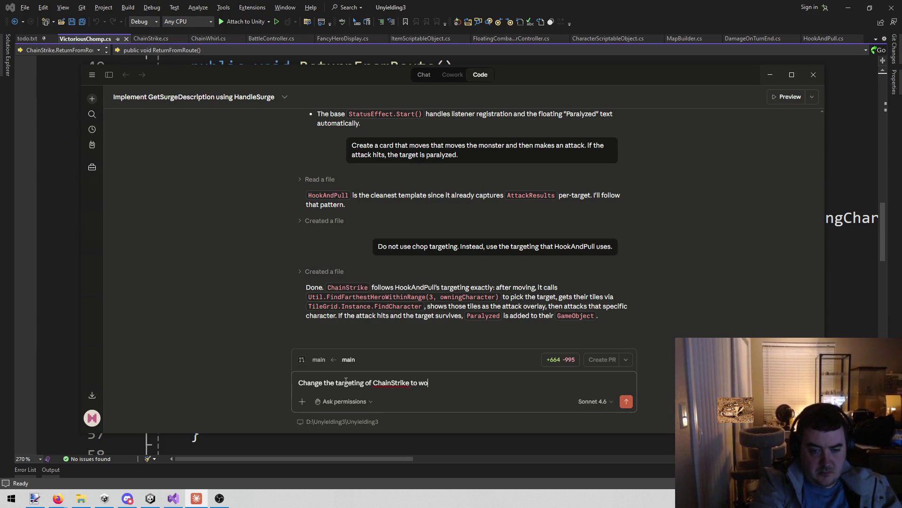
pyautogui.press('BackSpace')
pyautogui.press('BackSpace')
pyautogui.write('k like Vic')
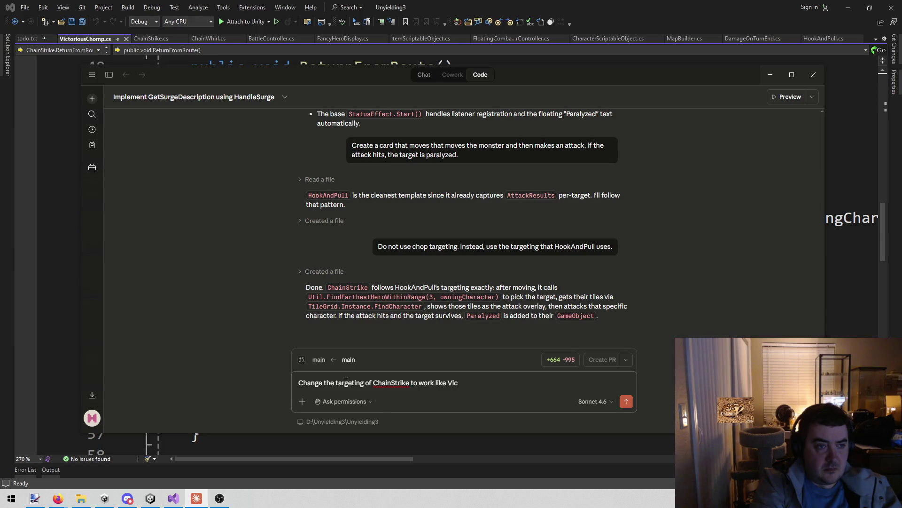
pyautogui.write('omp.')
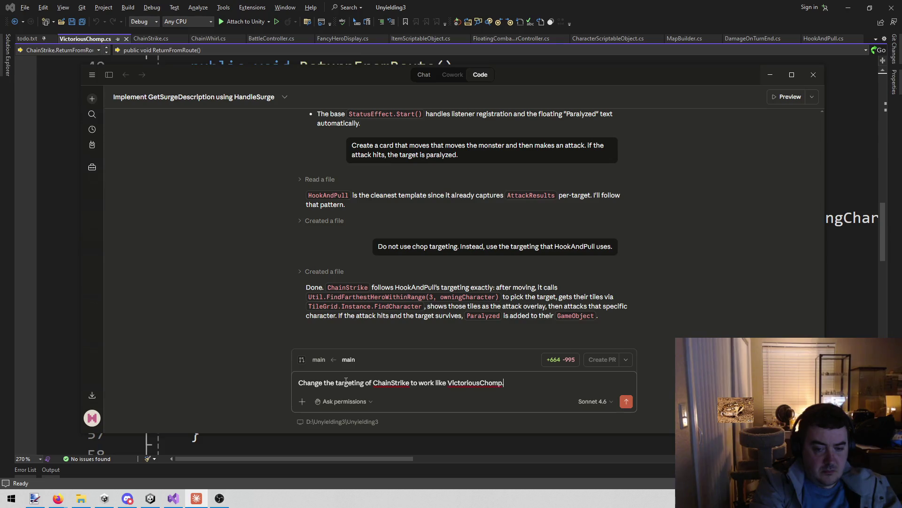
pyautogui.press('Return')
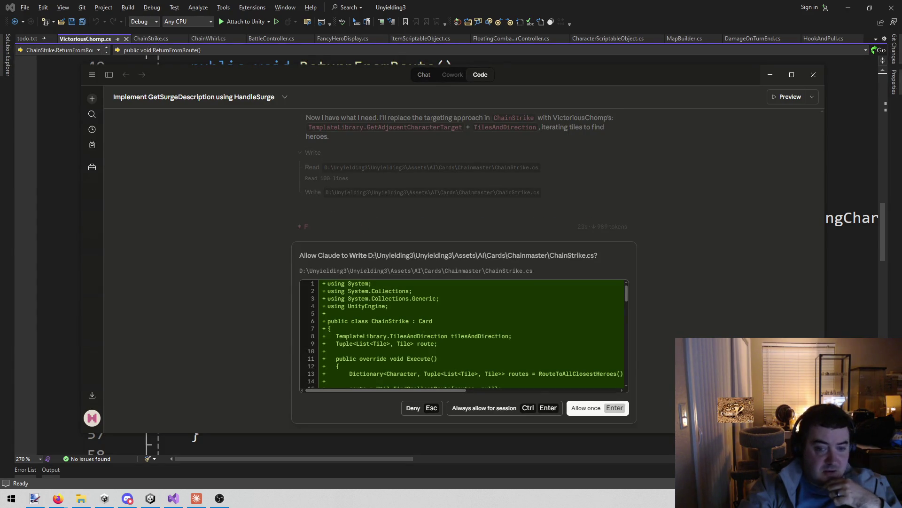
pyautogui.press('Return')
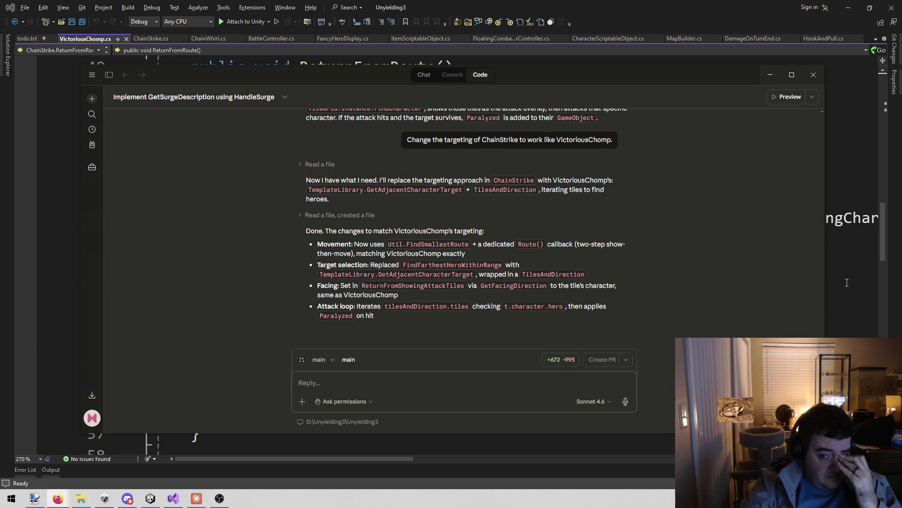
pyautogui.click(858, 245)
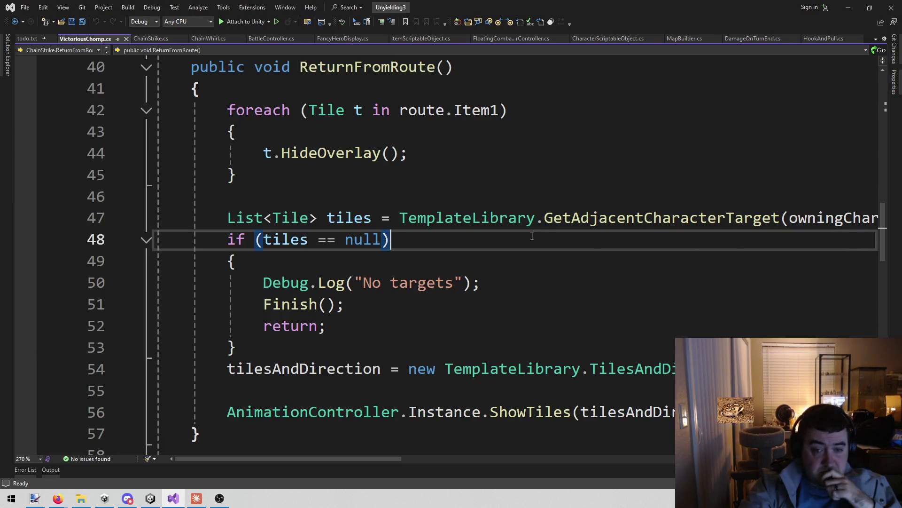
# Step: Review ChainStrike.cs's new targeting code, highlighting tilesAndDirection, then return to Unity
pyautogui.click(708, 219)
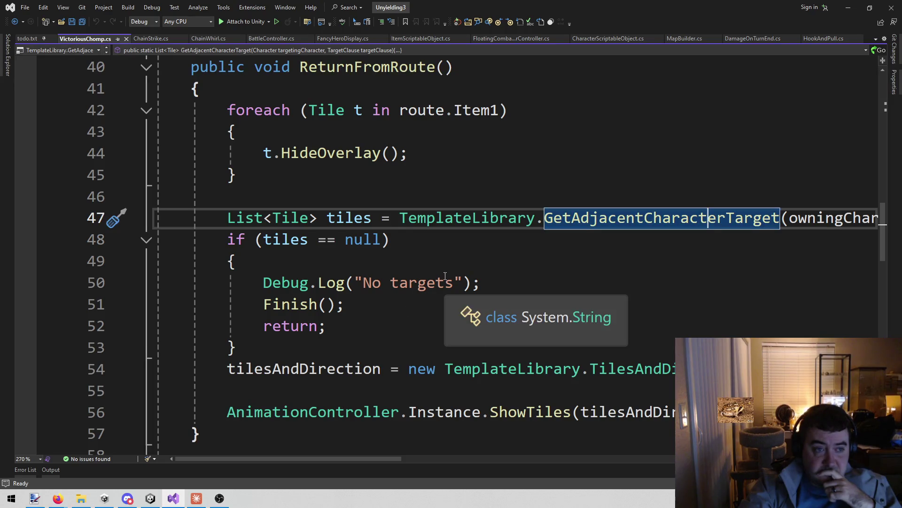
pyautogui.click(153, 39)
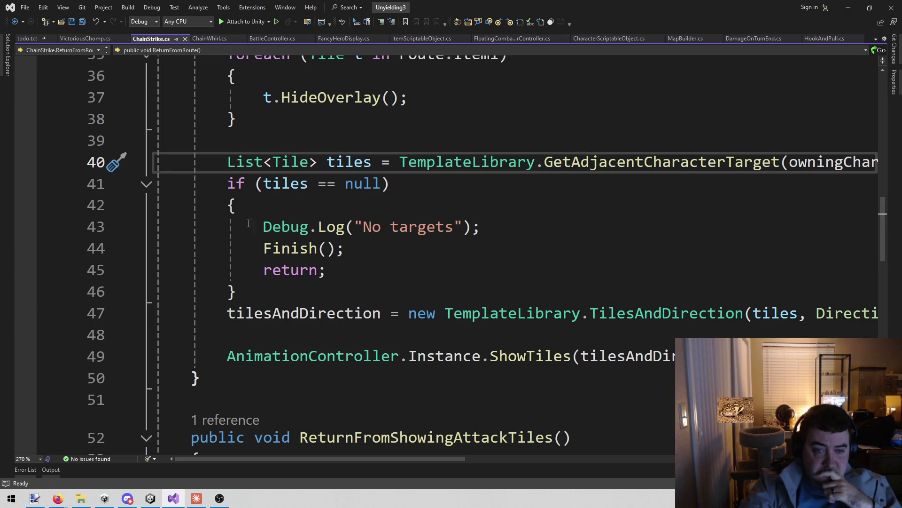
pyautogui.scroll(-3, 349, 252)
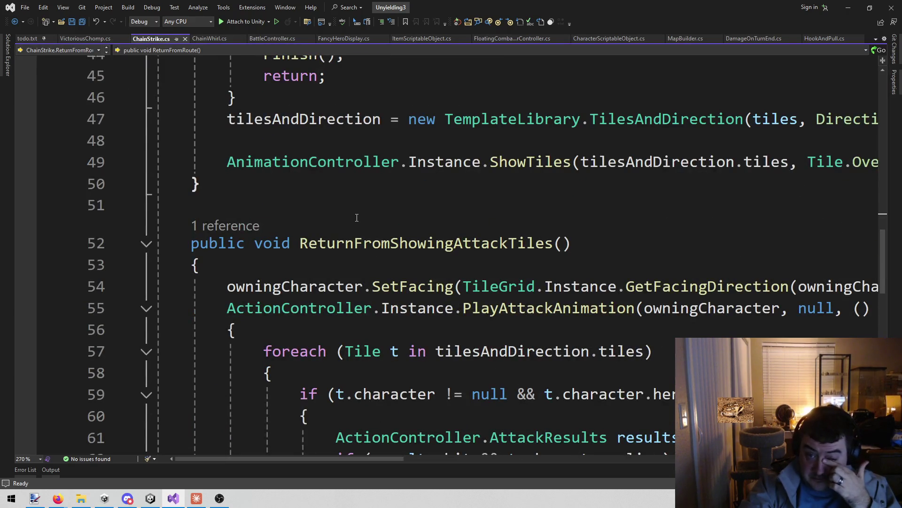
pyautogui.scroll(2, 447, 305)
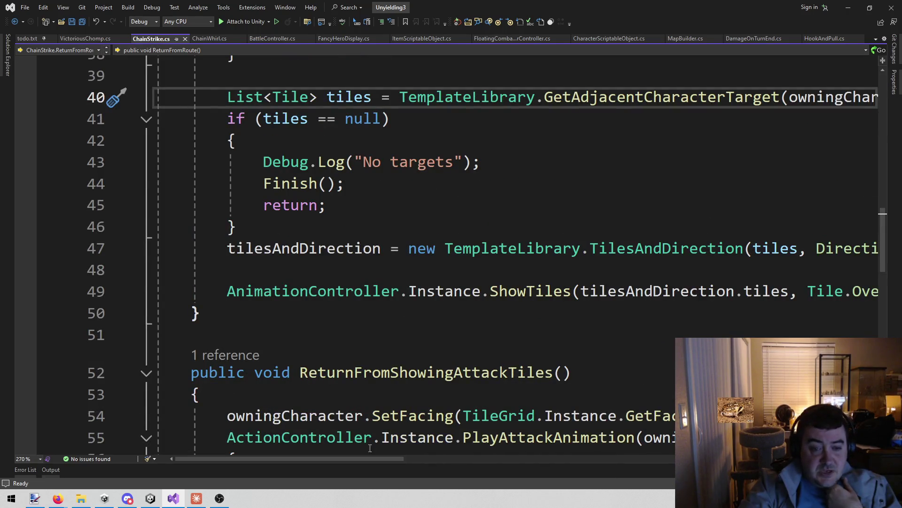
pyautogui.scroll(-3, 402, 332)
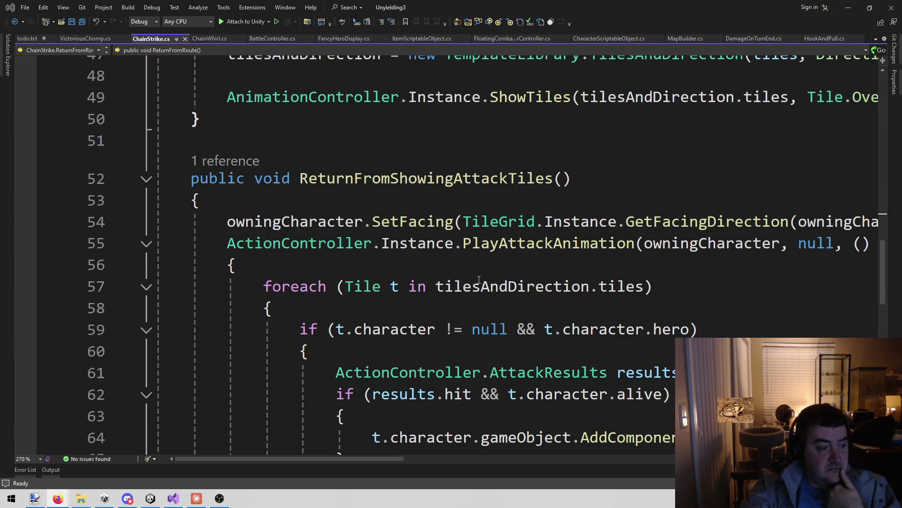
pyautogui.moveTo(476, 287)
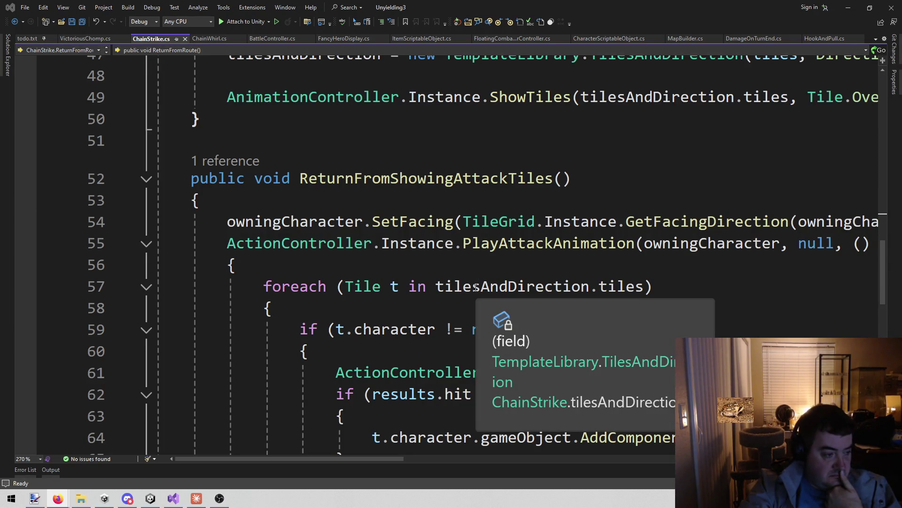
pyautogui.click(586, 286)
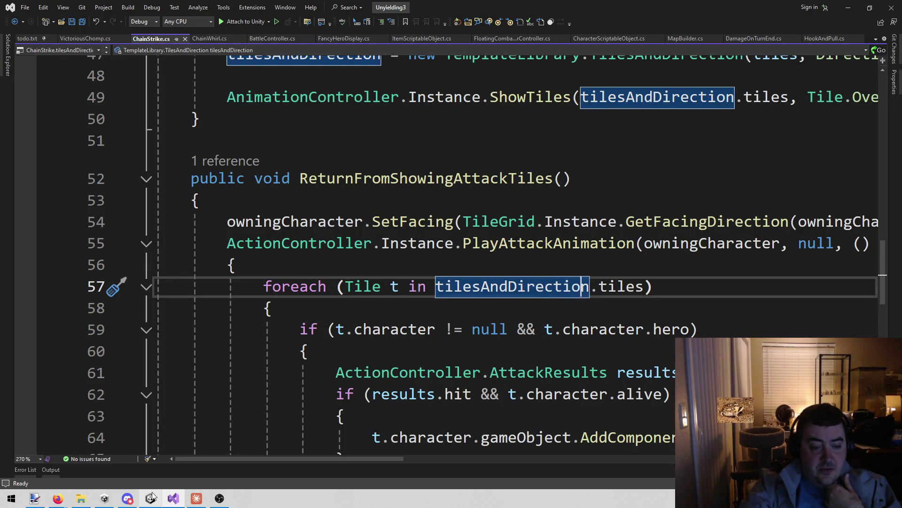
pyautogui.moveTo(152, 496)
pyautogui.click(160, 466)
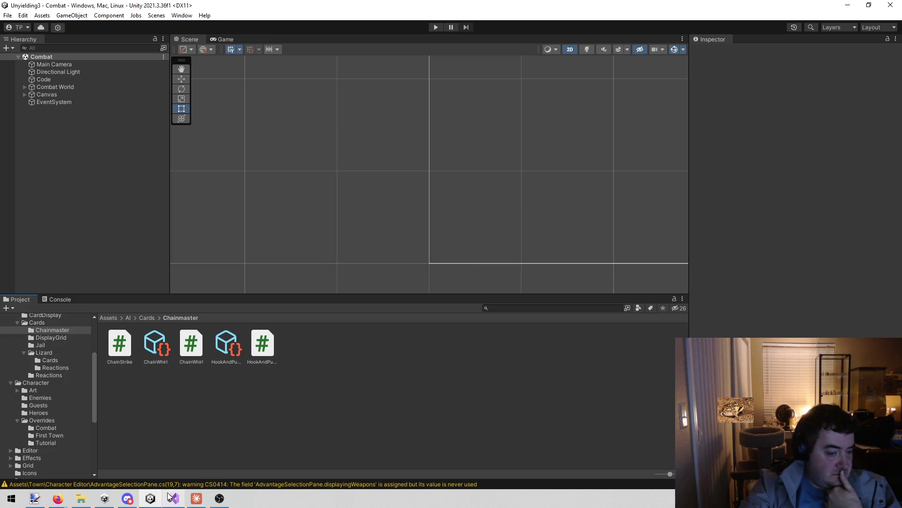
# Step: Search the Project panel for 'Chain' and select the Chainmaster character asset
pyautogui.scroll(4, 41, 379)
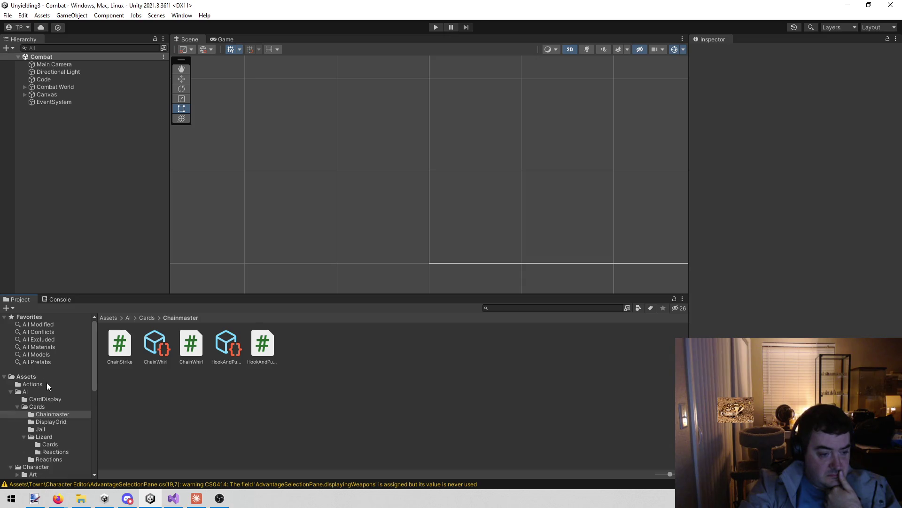
pyautogui.scroll(-3, 69, 424)
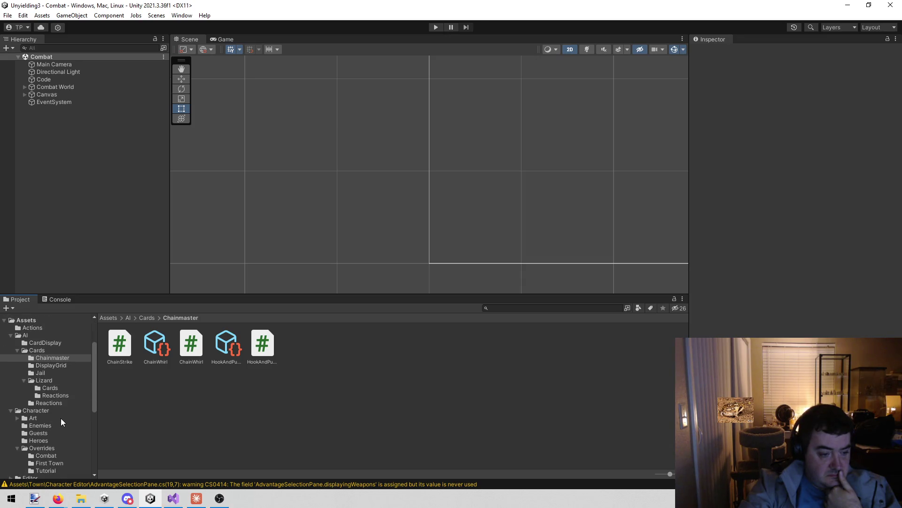
pyautogui.click(516, 308)
pyautogui.write('Chain')
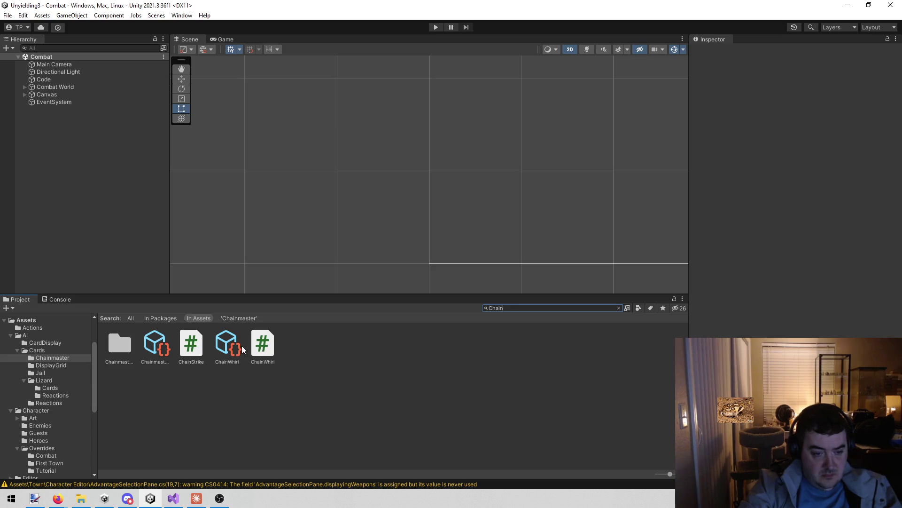
pyautogui.click(239, 346)
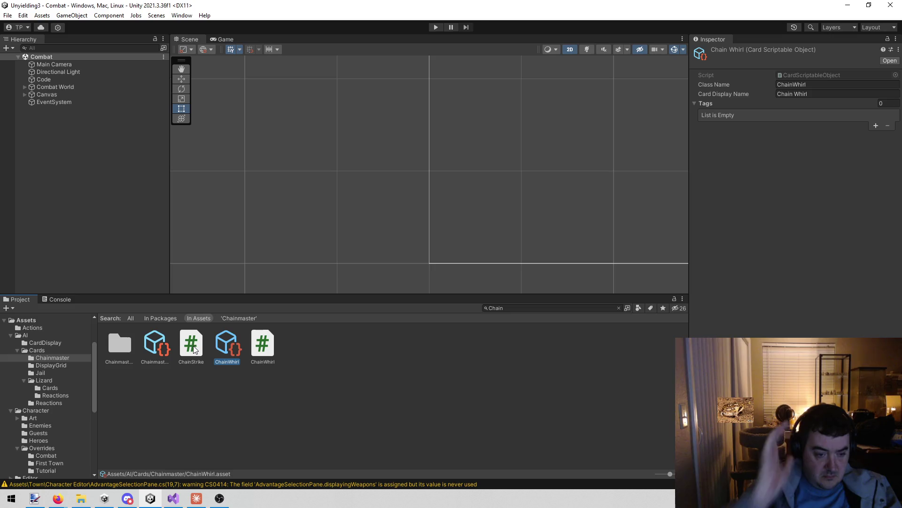
pyautogui.click(169, 343)
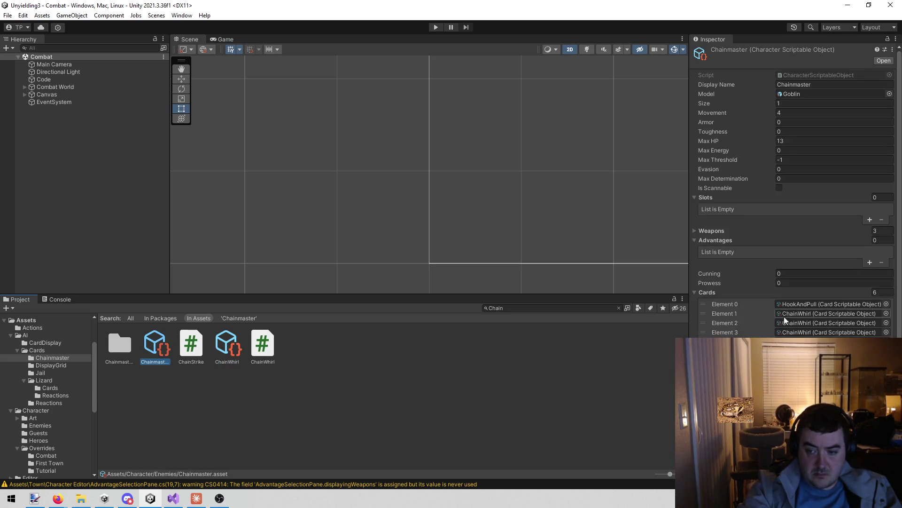
# Step: Delete the extra Cards entries, keeping only ChainWhirl in the first slot
pyautogui.click(729, 315)
pyautogui.press('Up')
pyautogui.press('Delete')
pyautogui.press('Delete')
pyautogui.press('Delete')
pyautogui.press('Delete')
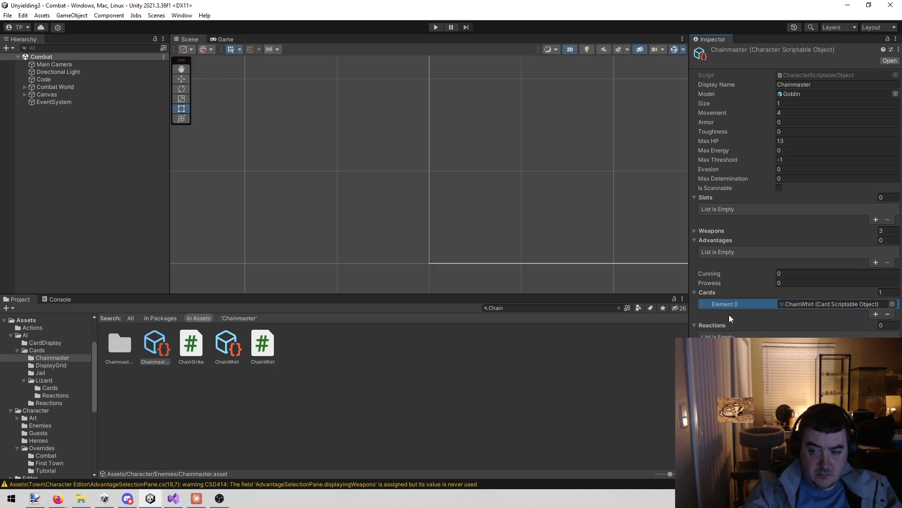
pyautogui.click(892, 306)
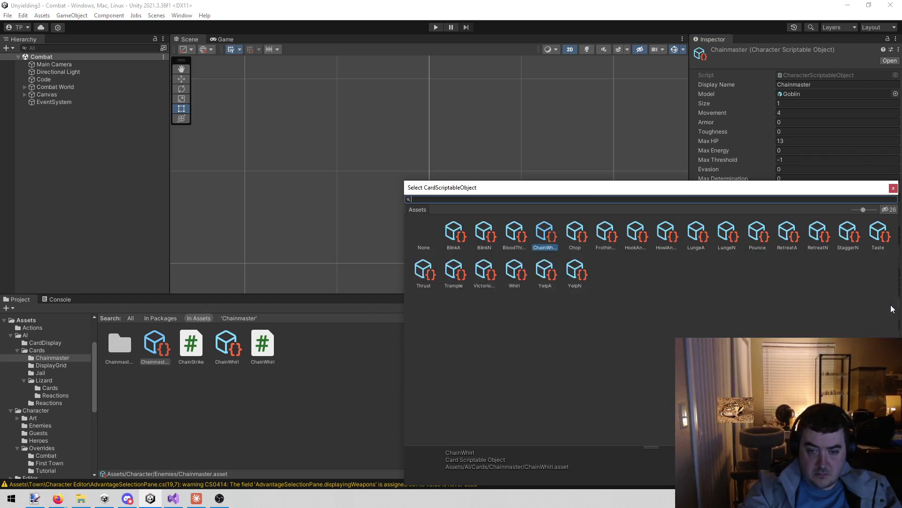
pyautogui.write('chain')
pyautogui.press('BackSpace')
pyautogui.press('BackSpace')
pyautogui.press('BackSpace')
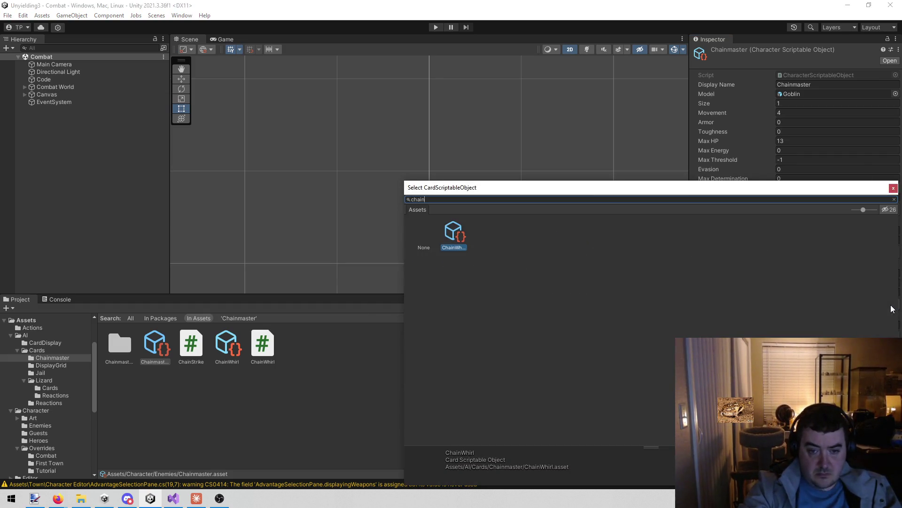
pyautogui.press('Return')
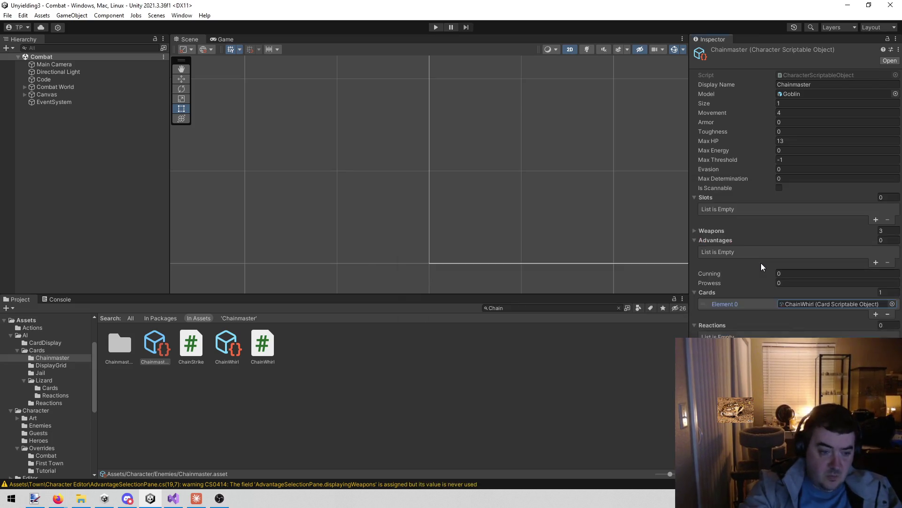
pyautogui.click(233, 339)
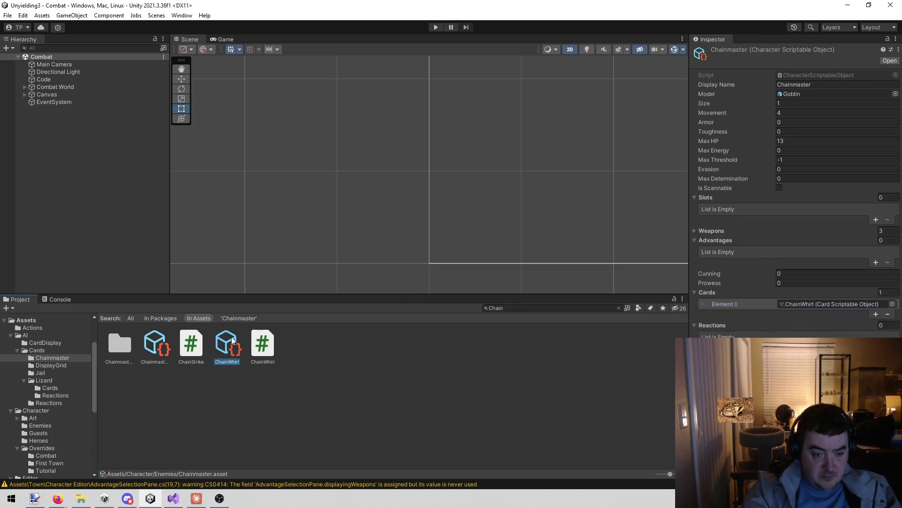
# Step: Duplicate the ChainWhirl card asset and rename the copy ChainStrike
pyautogui.click(591, 305)
pyautogui.press('BackSpace')
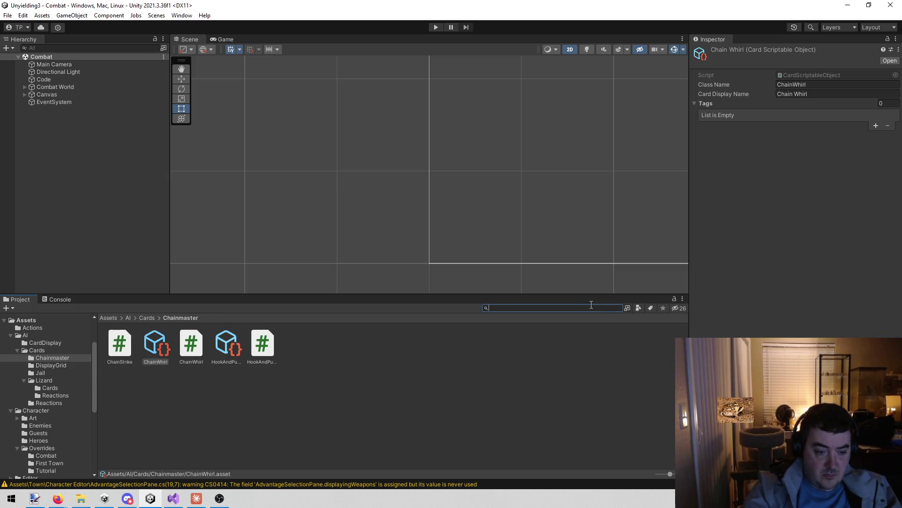
pyautogui.click(186, 398)
pyautogui.click(125, 342)
pyautogui.click(150, 342)
pyautogui.hotkey('ctrl', 'd')
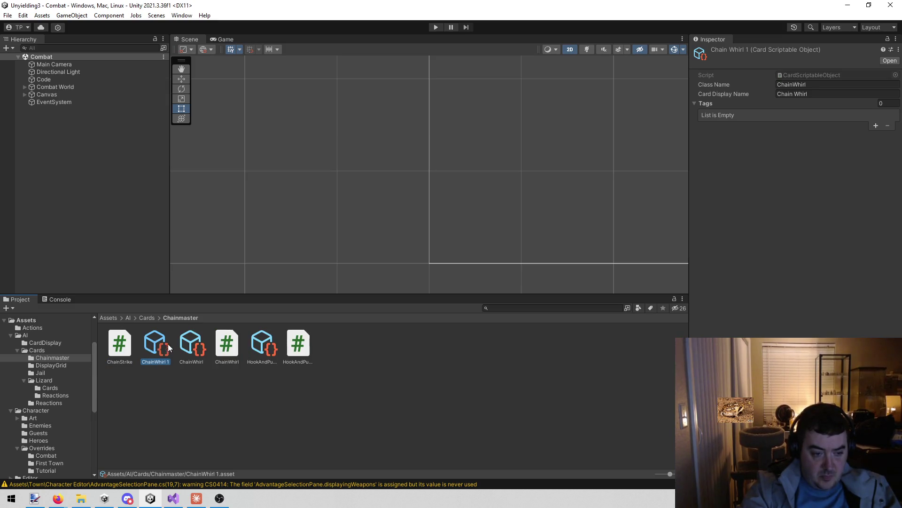
pyautogui.click(117, 359)
pyautogui.click(117, 361)
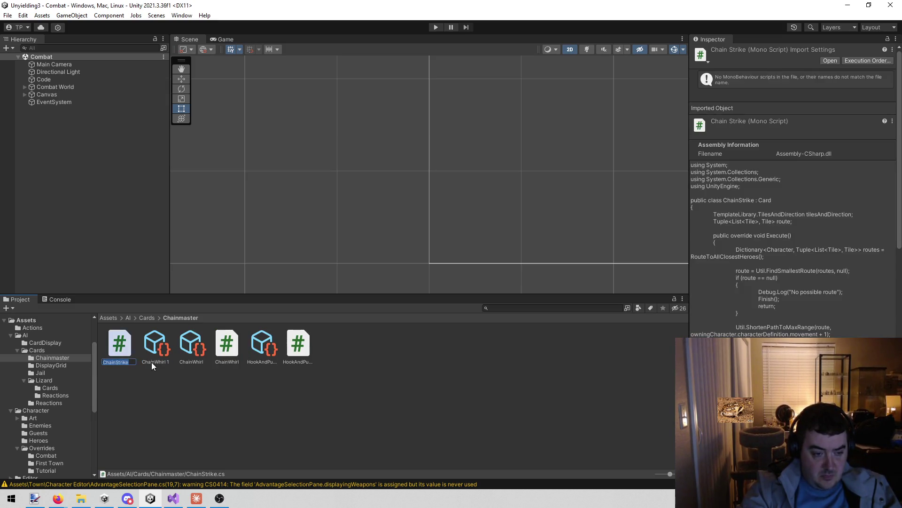
pyautogui.click(152, 362)
pyautogui.click(158, 359)
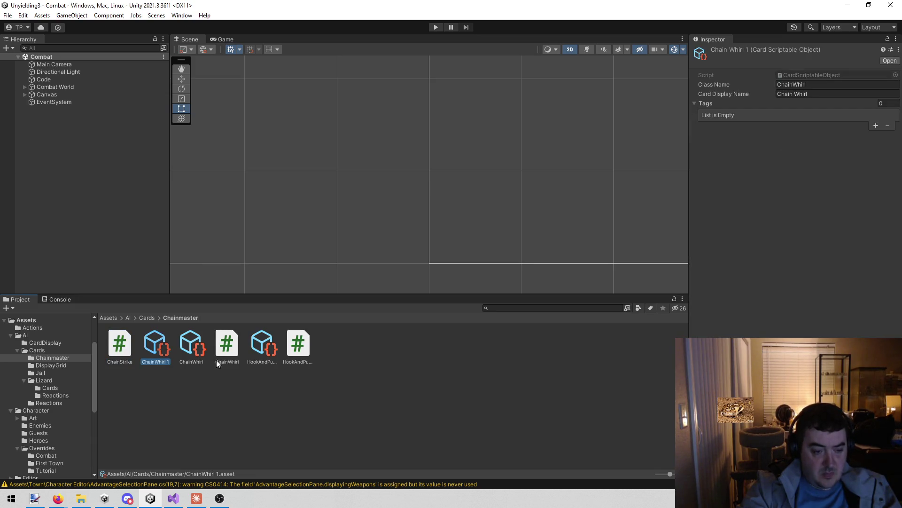
pyautogui.write('ChainStrike')
pyautogui.press('Return')
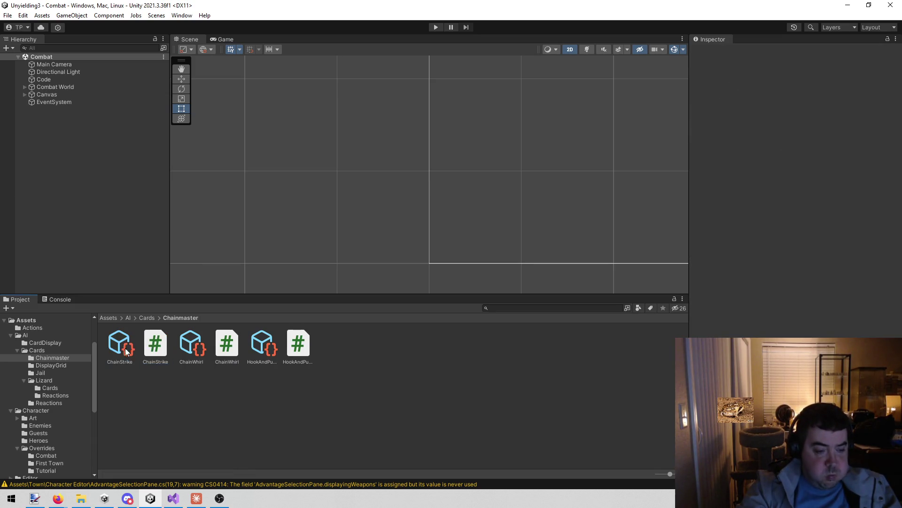
# Step: Set the ChainStrike asset's Class Name to ChainStrike and Card Display Name to 'Chain Strike'
pyautogui.click(811, 84)
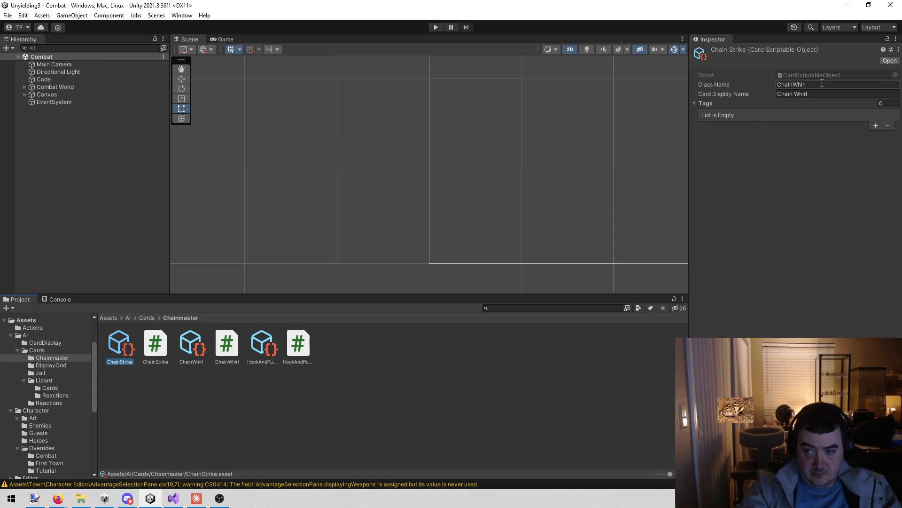
pyautogui.click(155, 361)
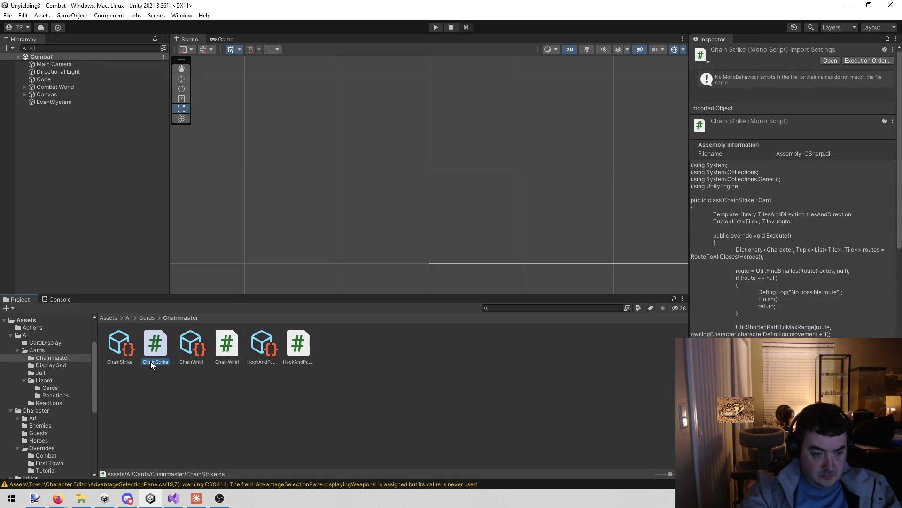
pyautogui.click(120, 353)
pyautogui.click(864, 86)
pyautogui.write('ChainStrike')
pyautogui.press('Tab')
pyautogui.write('ChainStrike')
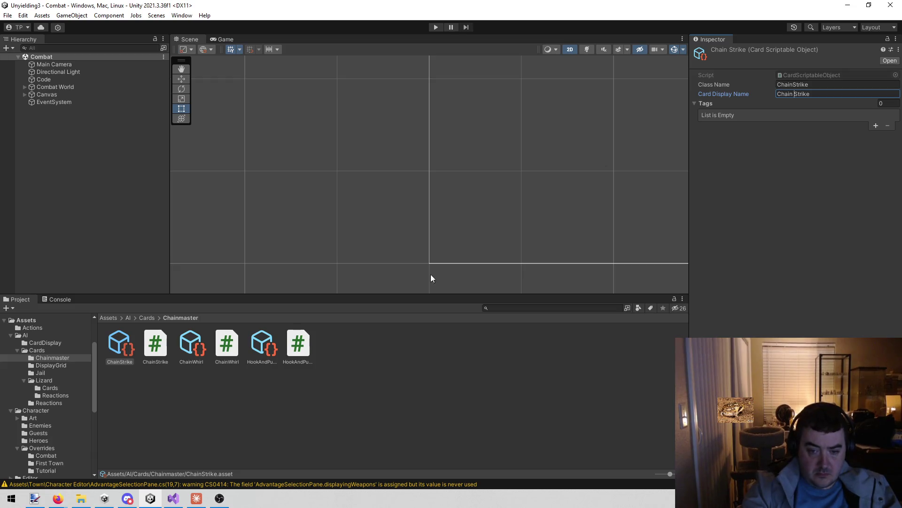
# Step: Search the project for 'chain' and select the Chainmaster character asset
pyautogui.click(548, 308)
pyautogui.write('chain')
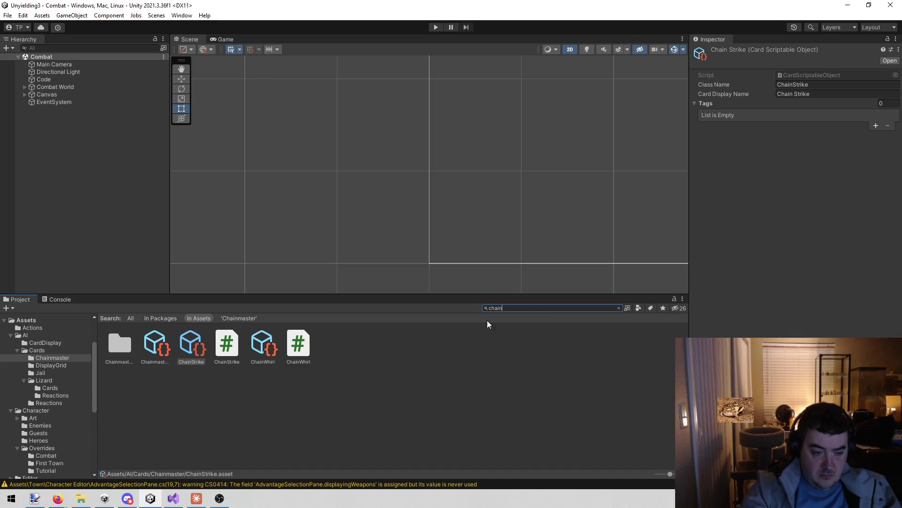
pyautogui.click(155, 344)
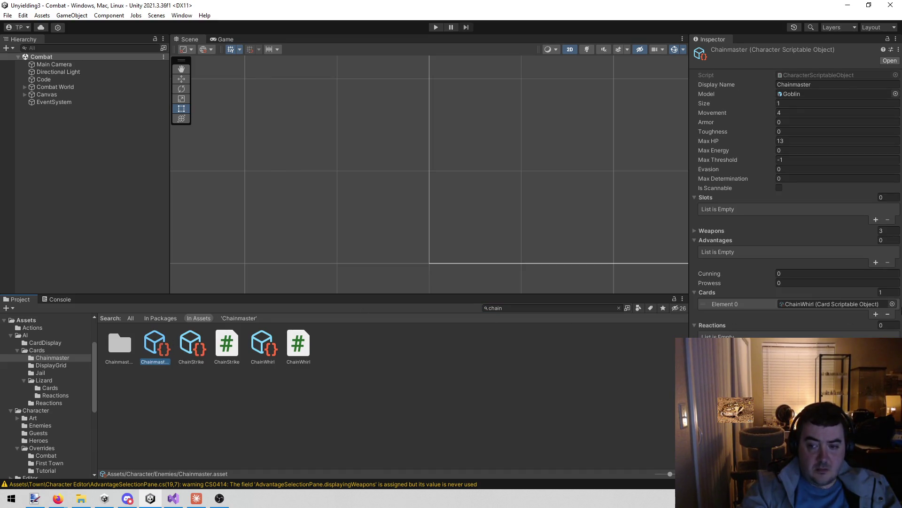
# Step: Assign the ChainStrike card to Chainmaster's only Cards slot and enter Play mode
pyautogui.click(892, 304)
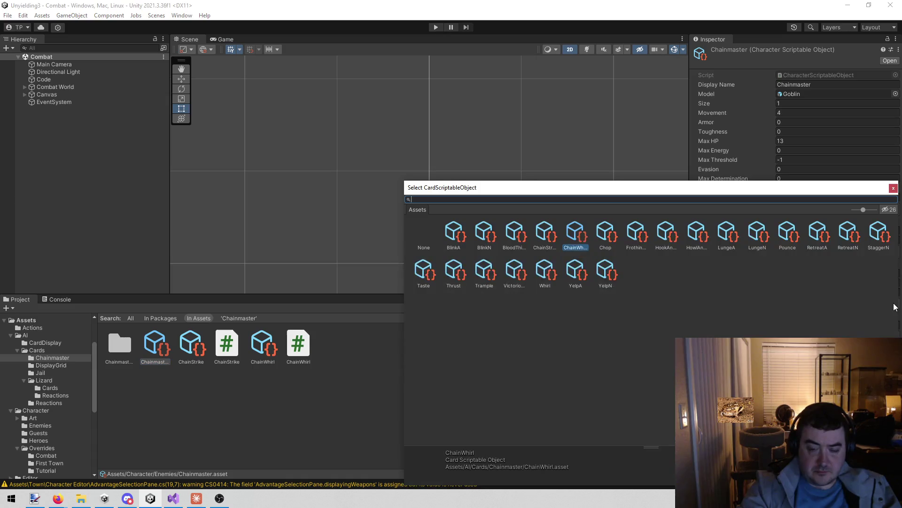
pyautogui.write('chain')
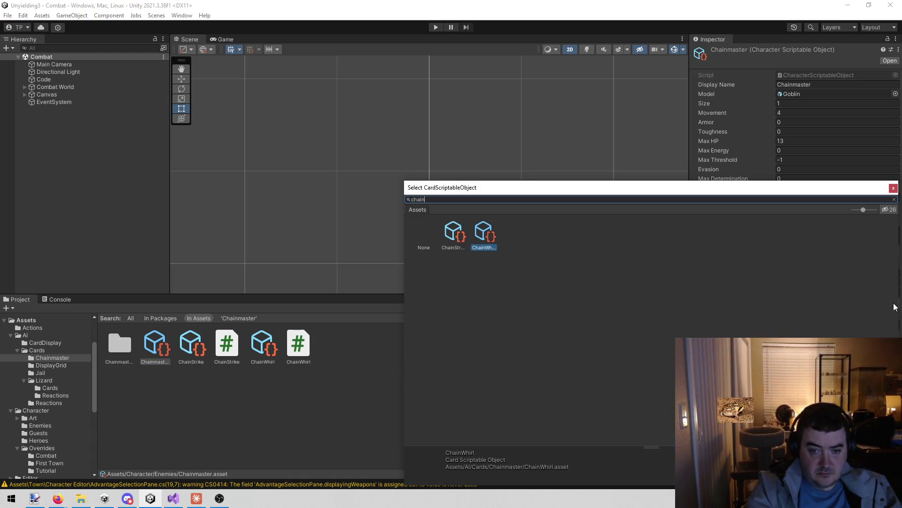
pyautogui.doubleClick(457, 229)
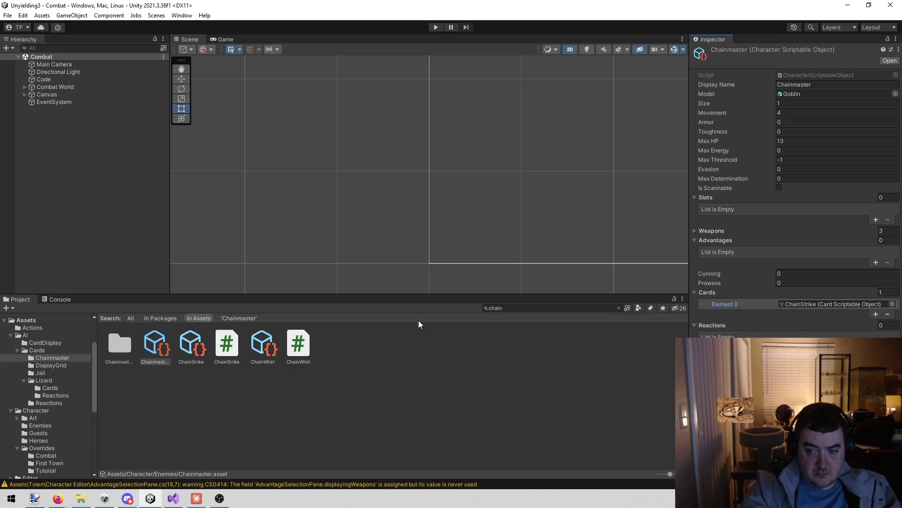
pyautogui.click(406, 379)
pyautogui.click(435, 27)
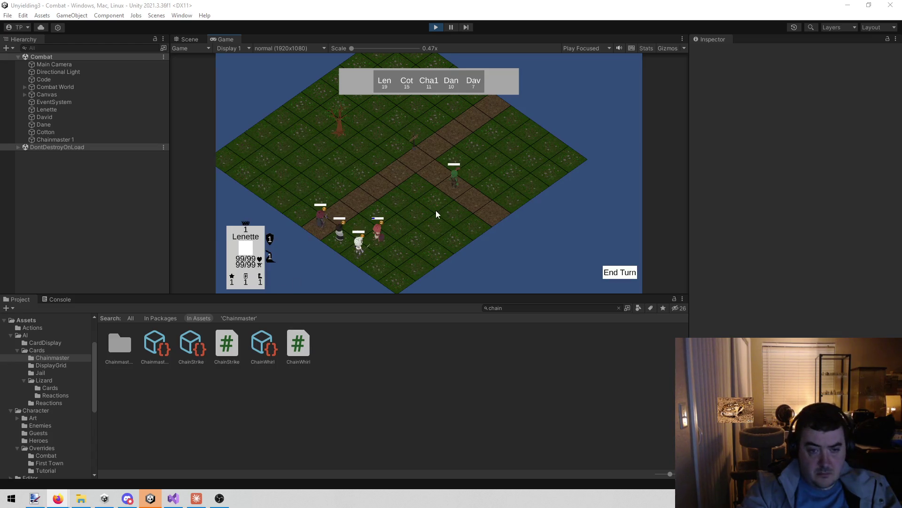
# Step: Start Lenette's first turn in the running Combat scene
pyautogui.click(621, 277)
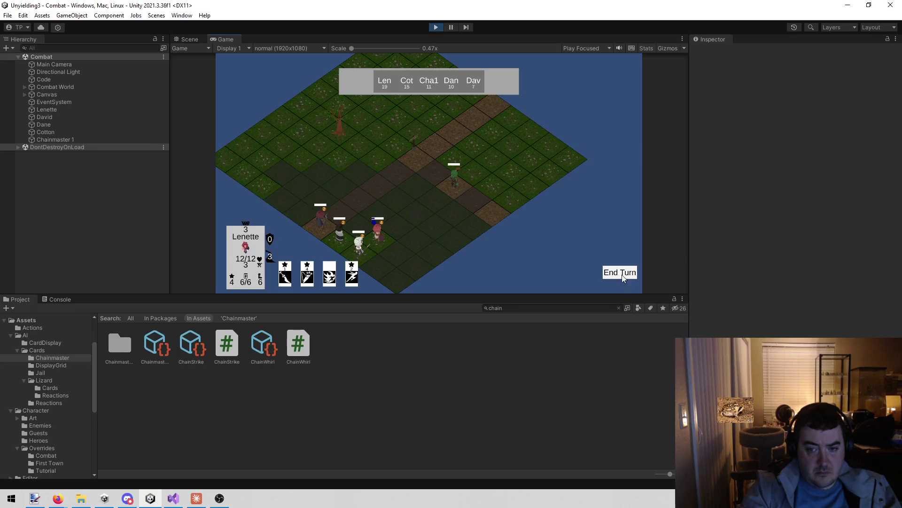
# Step: End Lenette's turn so the Chainmaster plays Chain Strike: move, attack 1d6, paralyze on hit
pyautogui.click(623, 277)
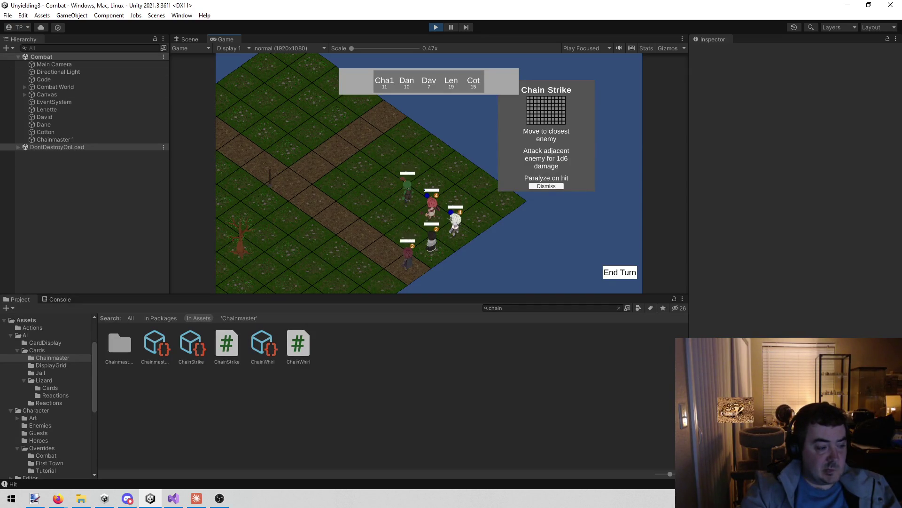
# Step: Pan the game camera onto the characters' numbered status markers, then stop Play mode
pyautogui.hotkey('alt', 'Tab')
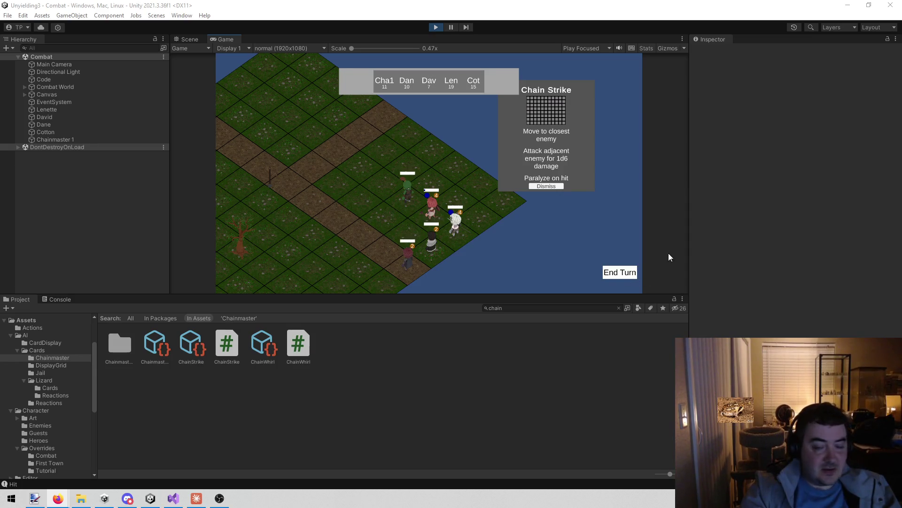
pyautogui.click(535, 242)
pyautogui.press('d')
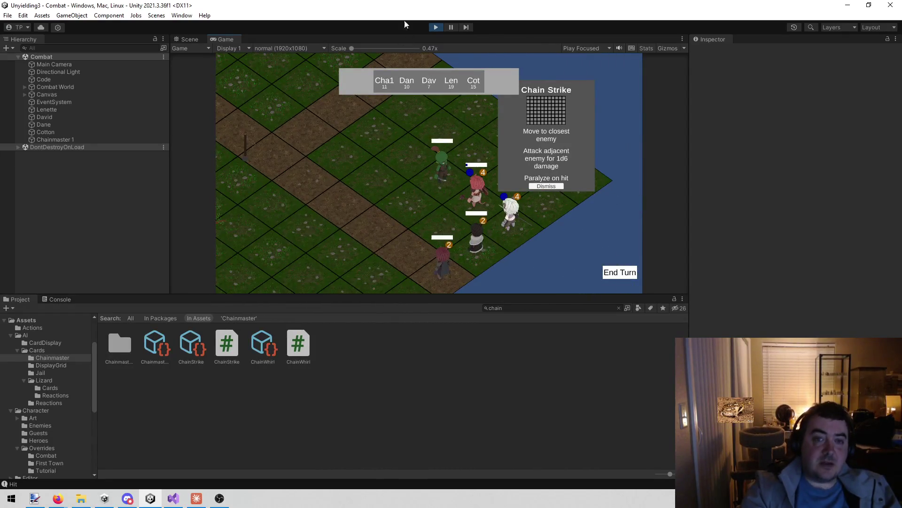
pyautogui.click(434, 25)
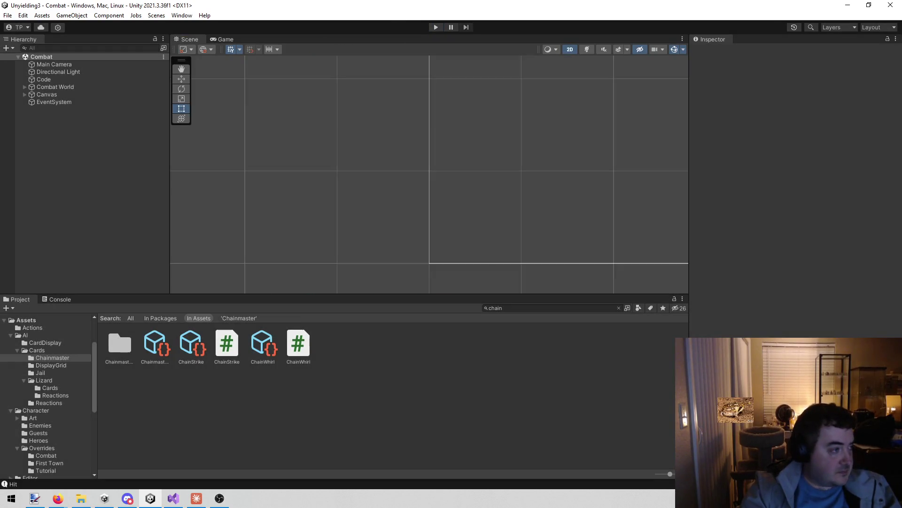
# Step: Check ChainStrike.cs in Visual Studio, reorder the taskbar icons, and restart the game in Unity
pyautogui.click(173, 499)
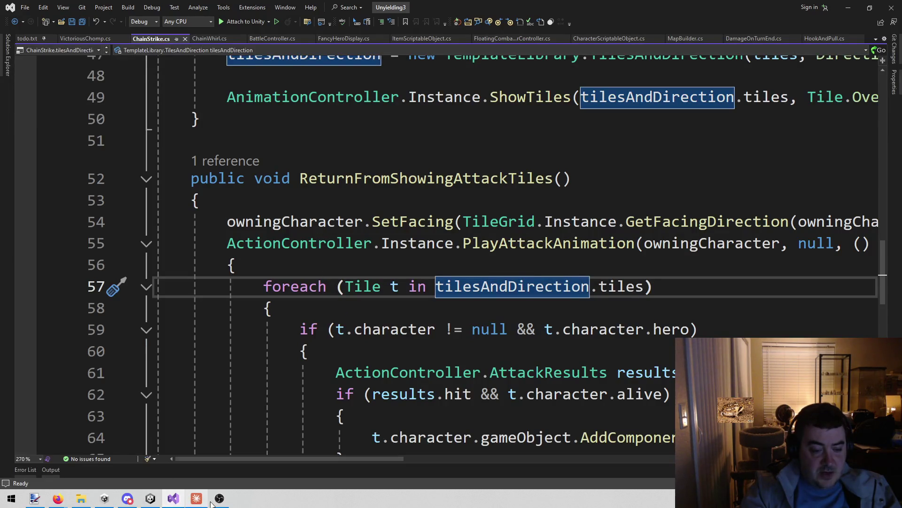
pyautogui.moveTo(164, 498); pyautogui.dragTo(220, 499)
pyautogui.moveTo(150, 498); pyautogui.dragTo(198, 498)
pyautogui.click(198, 498)
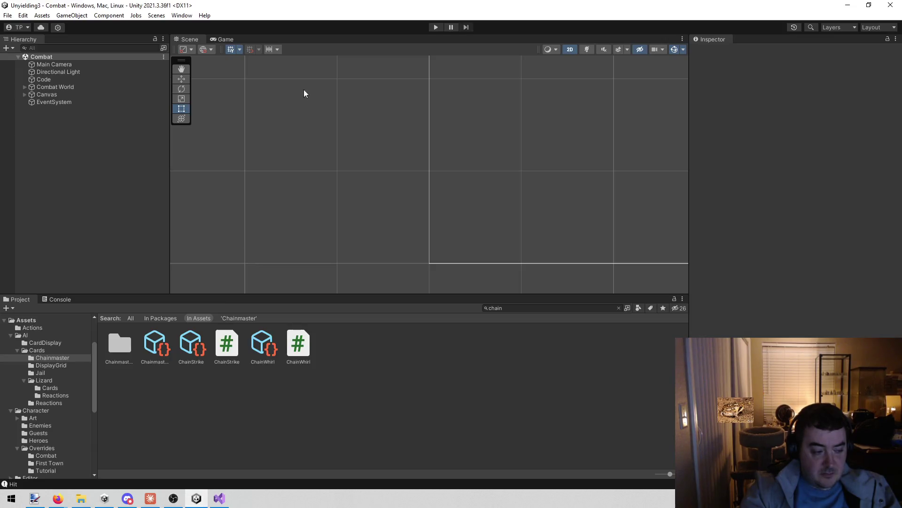
pyautogui.click(436, 27)
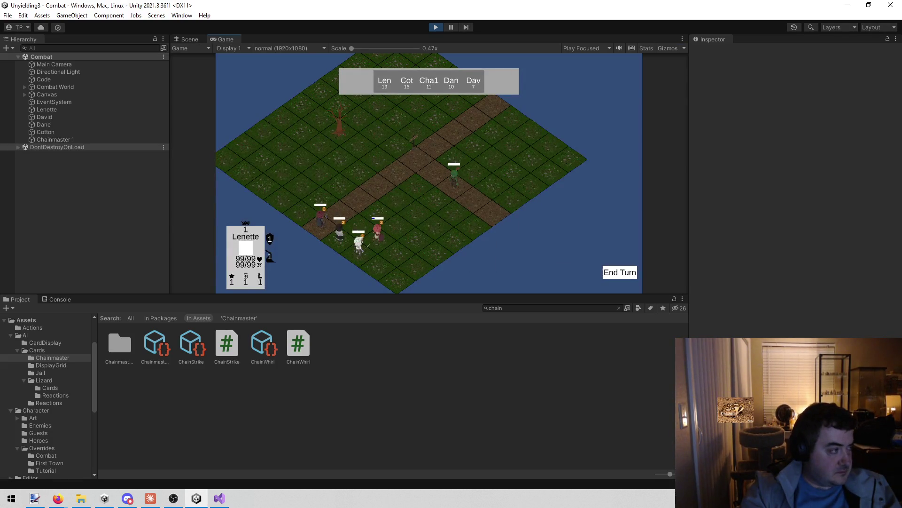
# Step: Play through Lenette's, Cotton's, Dane's and David's turns, dismissing the Chain Strike card, then stop the game
pyautogui.hotkey('alt', 'Tab')
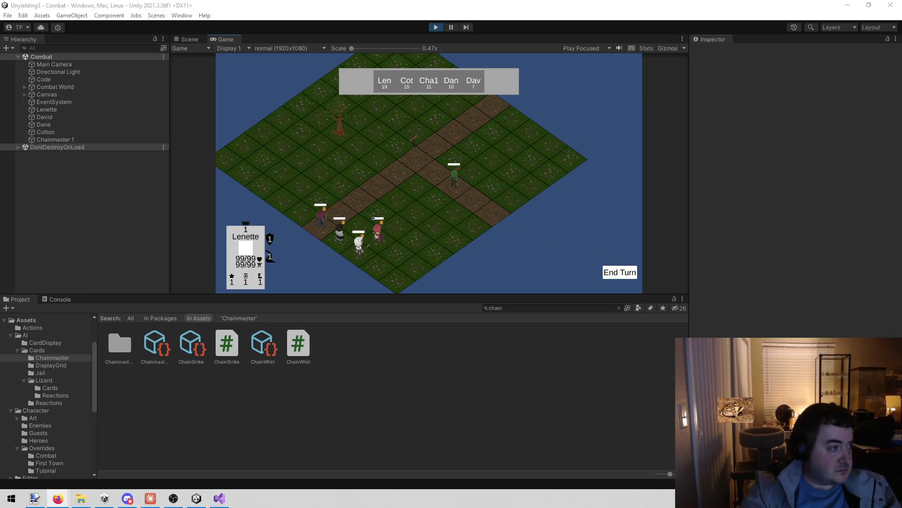
pyautogui.click(617, 276)
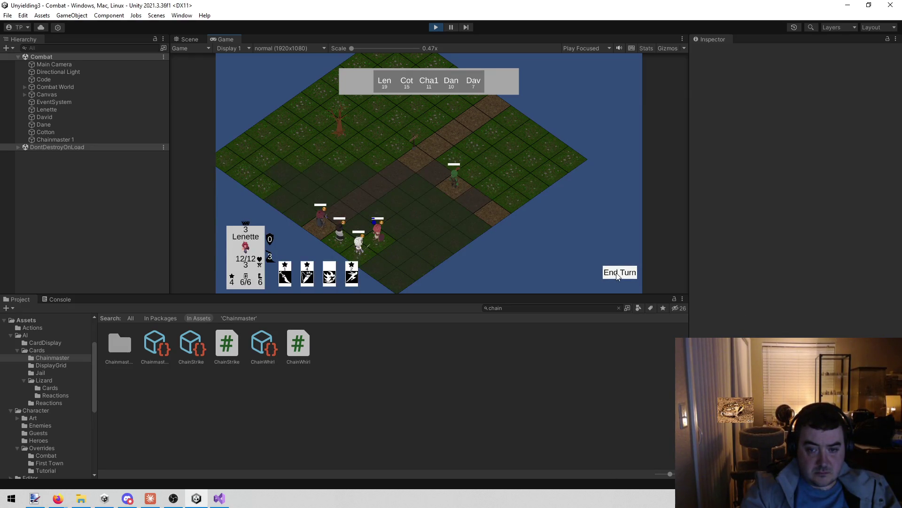
pyautogui.click(617, 277)
pyautogui.click(617, 276)
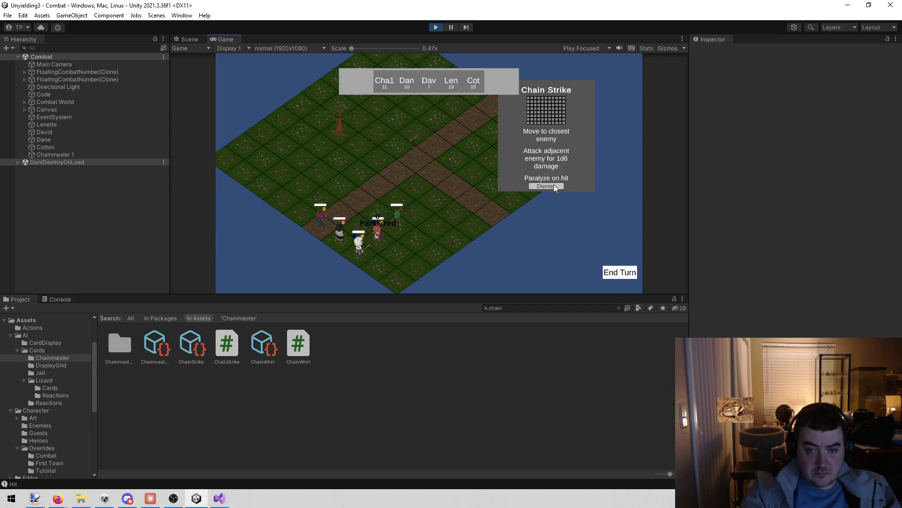
pyautogui.click(554, 186)
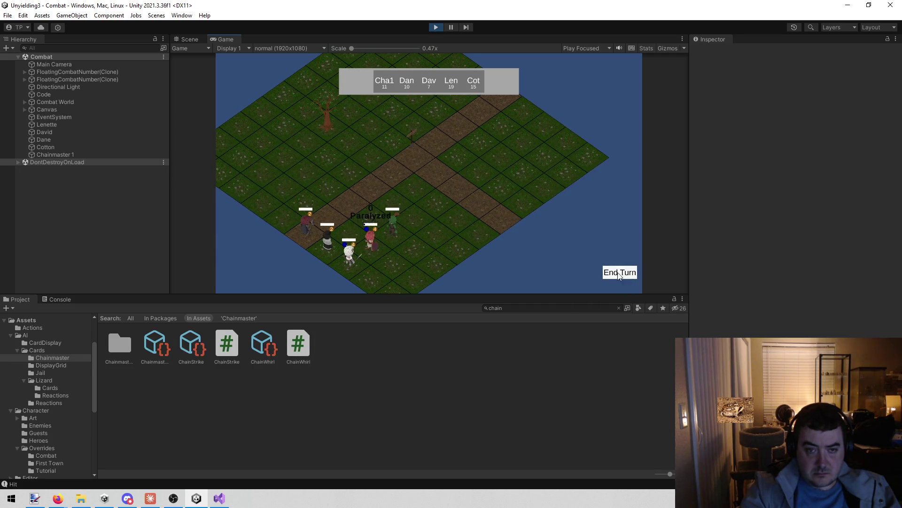
pyautogui.click(618, 274)
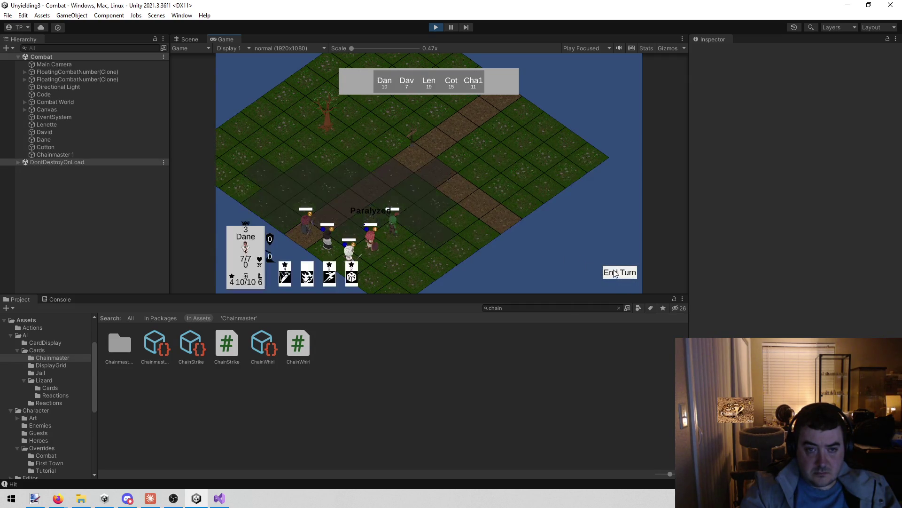
pyautogui.click(615, 272)
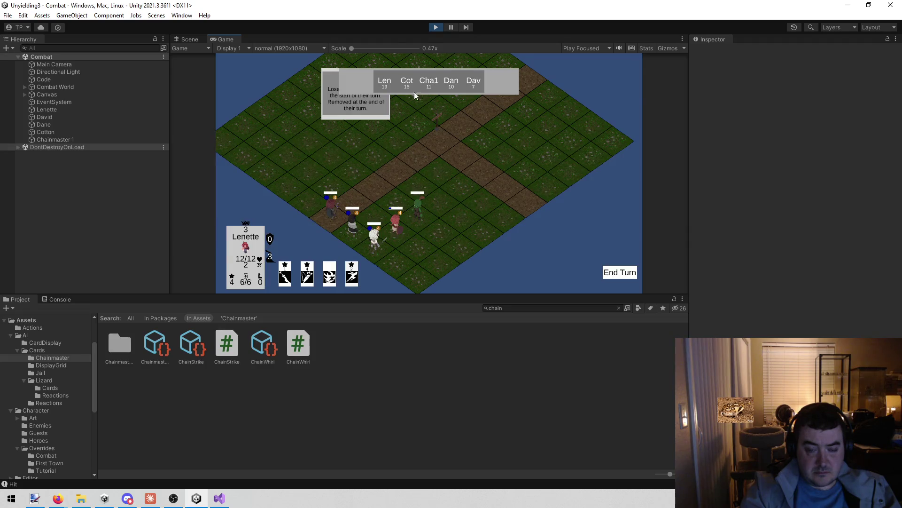
pyautogui.click(437, 27)
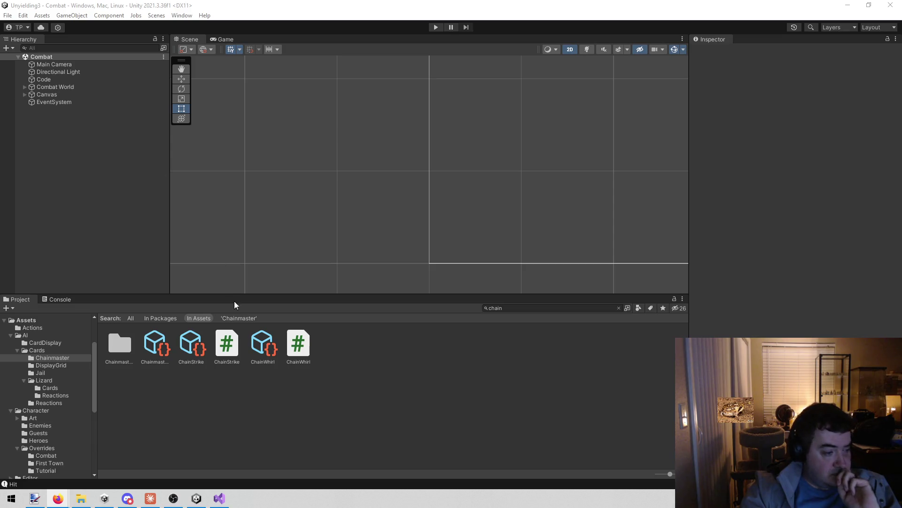
pyautogui.click(228, 467)
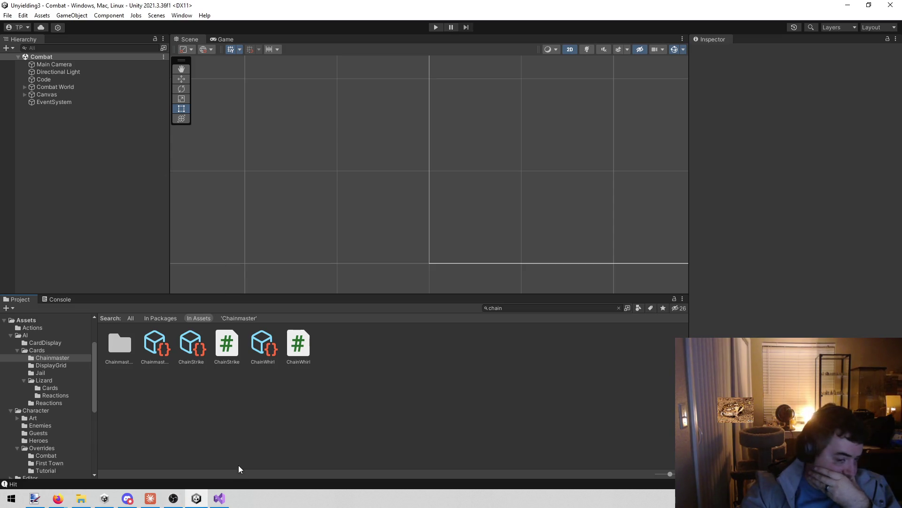
# Step: Bring up the Discord direct-message chat showing the shared inspector screenshot with an empty Test list
pyautogui.moveTo(219, 498)
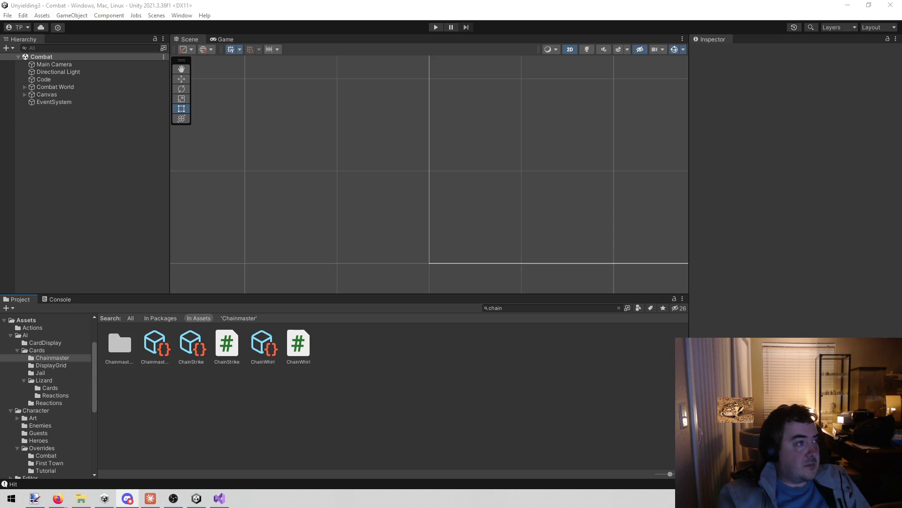
pyautogui.click(127, 498)
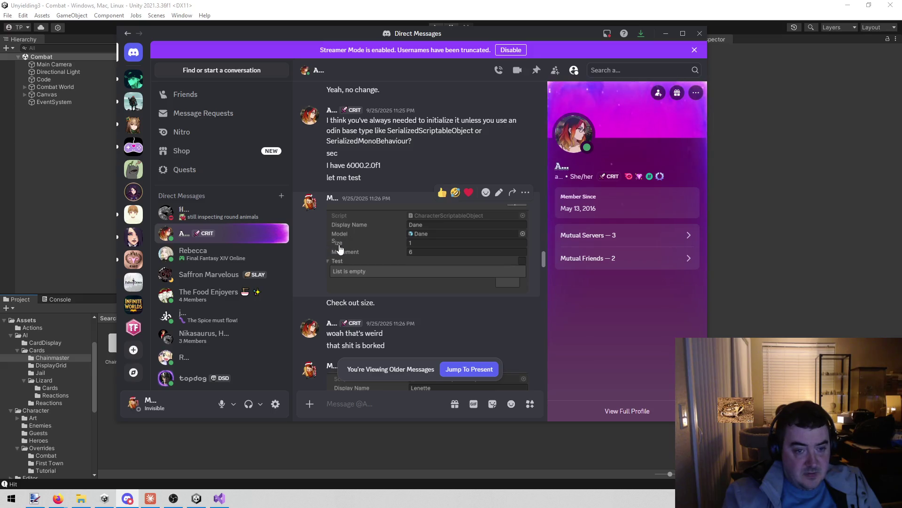
pyautogui.click(356, 241)
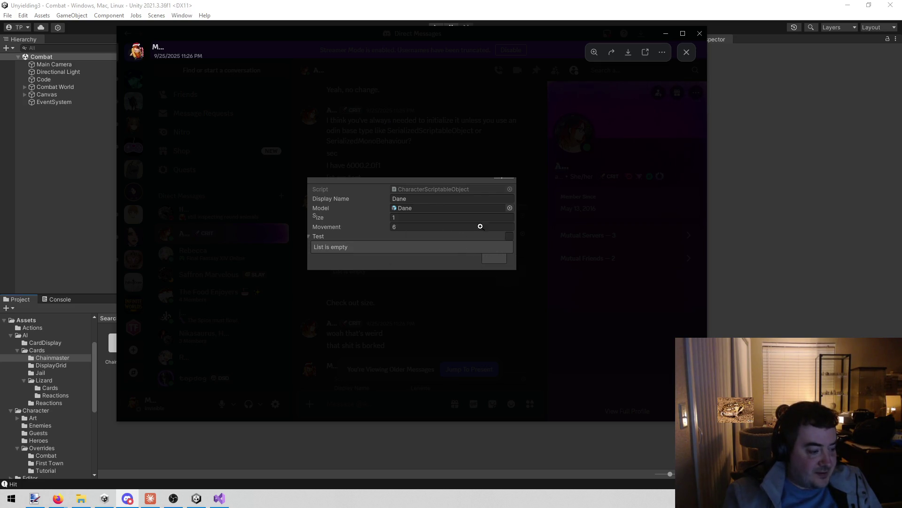
pyautogui.click(348, 101)
pyautogui.scroll(-4, 381, 144)
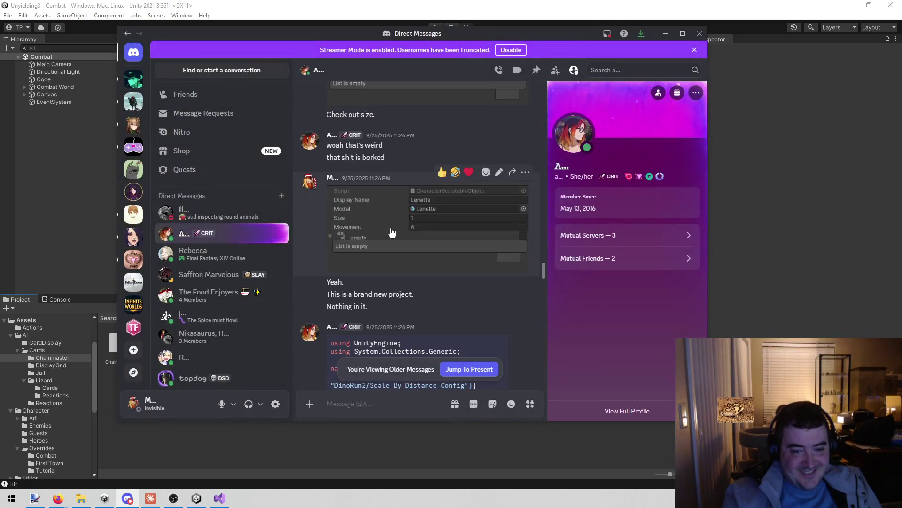
pyautogui.click(394, 232)
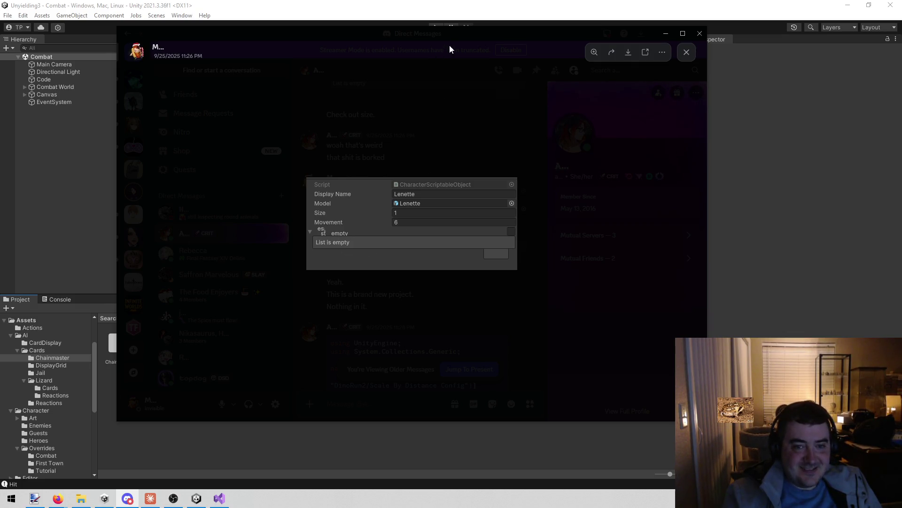
pyautogui.click(443, 147)
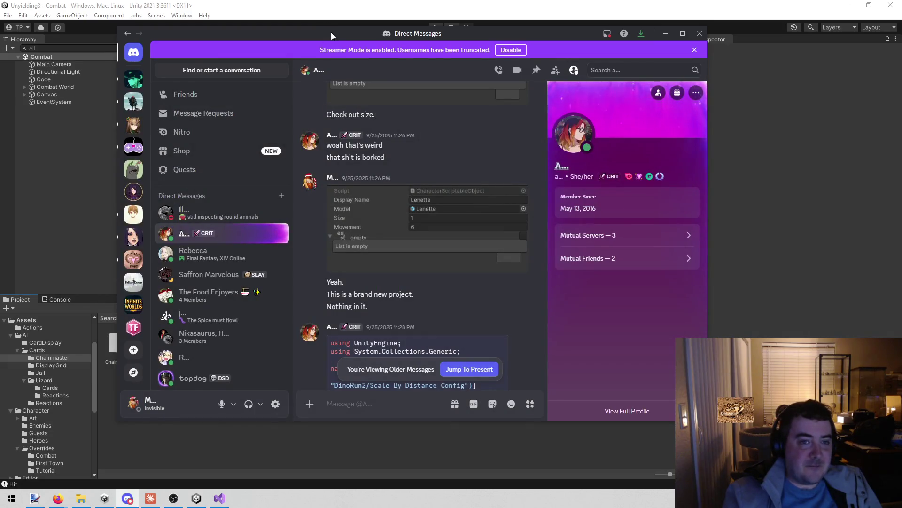
pyautogui.press('super+Down')
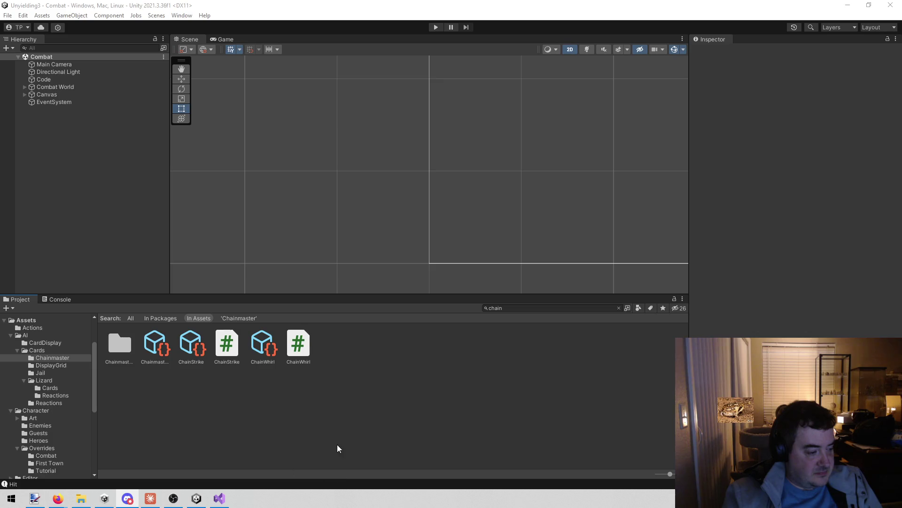
pyautogui.click(318, 430)
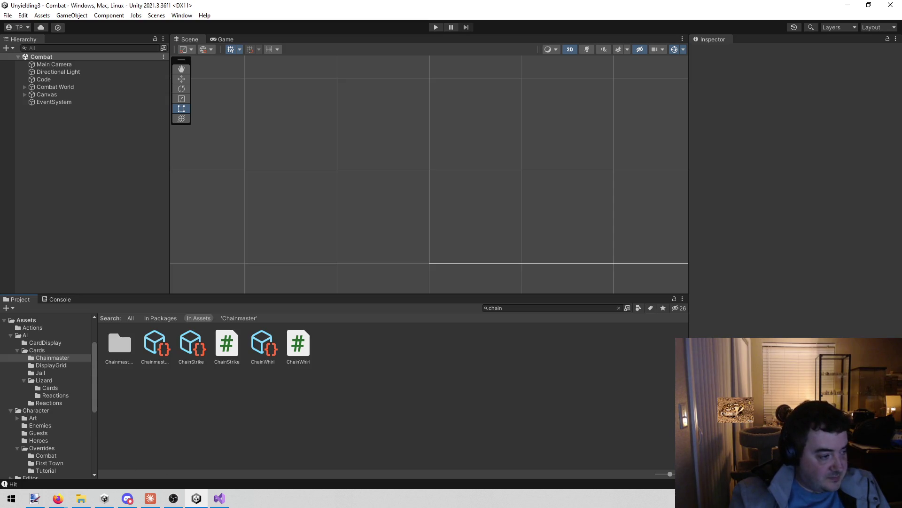
# Step: Show ChainStrike.cs in Visual Studio with the cursor at line 58's opening brace
pyautogui.click(219, 500)
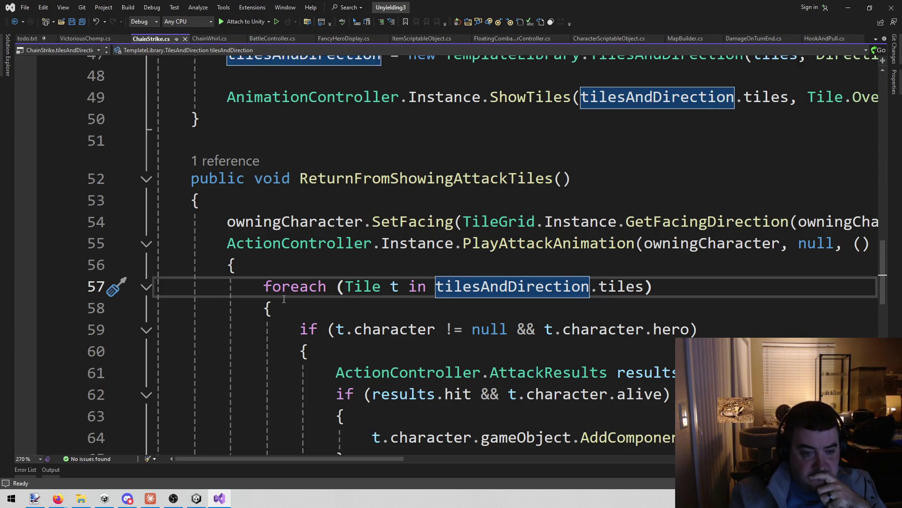
pyautogui.click(265, 301)
# Step: Leave ChainStrike.cs unedited and return to the Unity editor
pyautogui.press('Up')
pyautogui.press('Up')
pyautogui.press('Down')
pyautogui.press('Down')
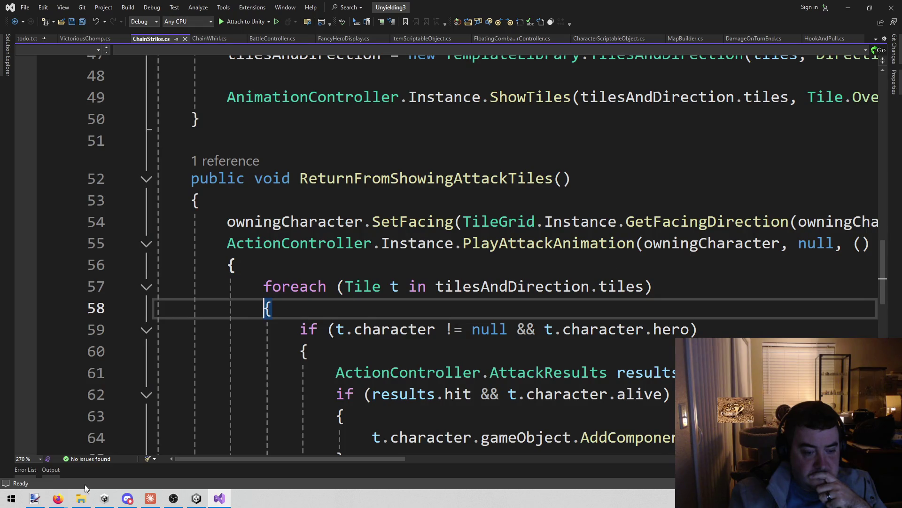
pyautogui.click(196, 498)
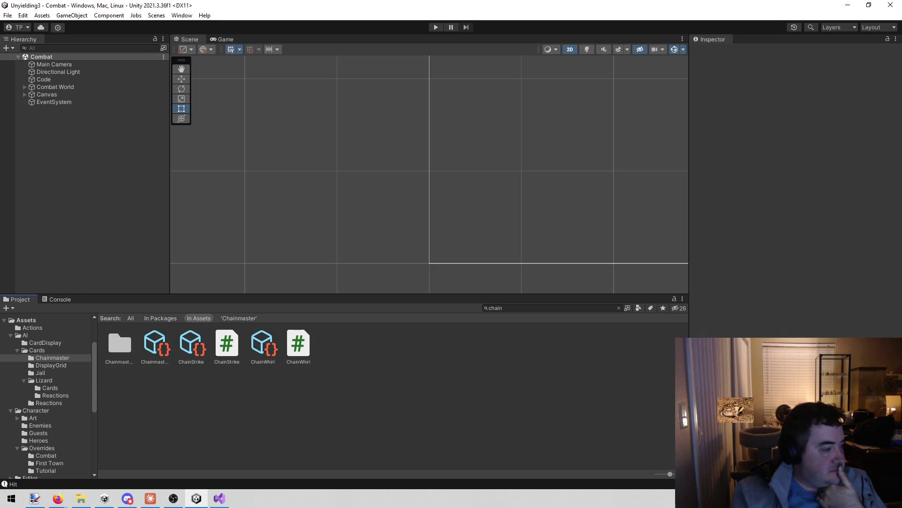
# Step: Inspect the Chainmaster asset (Max HP 13, Movement 4, ChainStrike card) and collapse the AI folder
pyautogui.hotkey('alt', 'Tab')
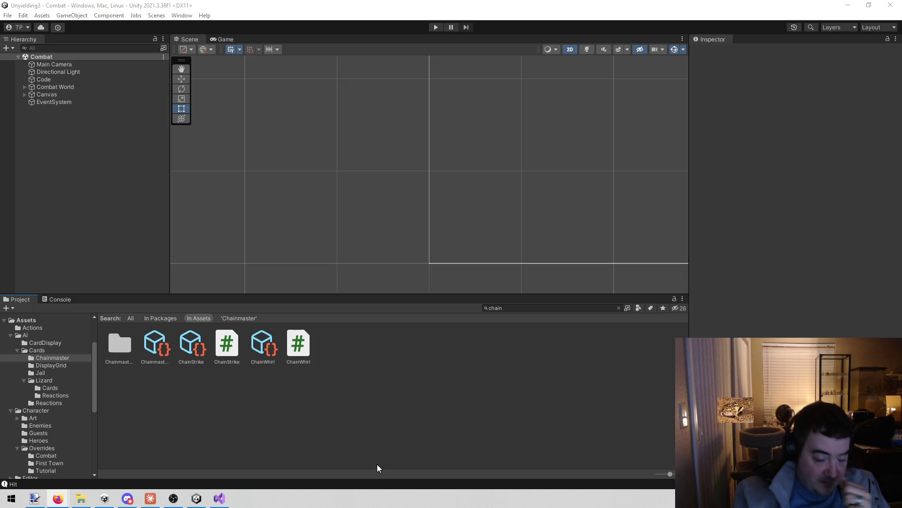
pyautogui.click(157, 351)
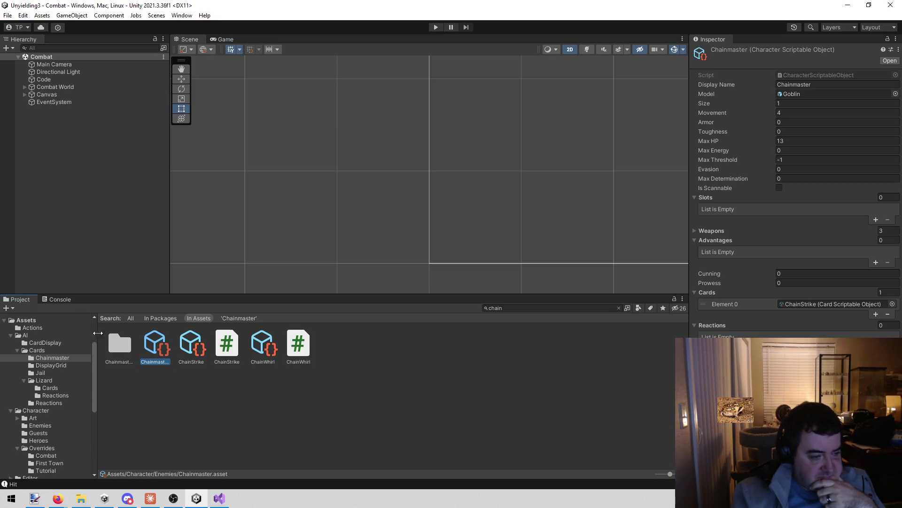
pyautogui.click(14, 335)
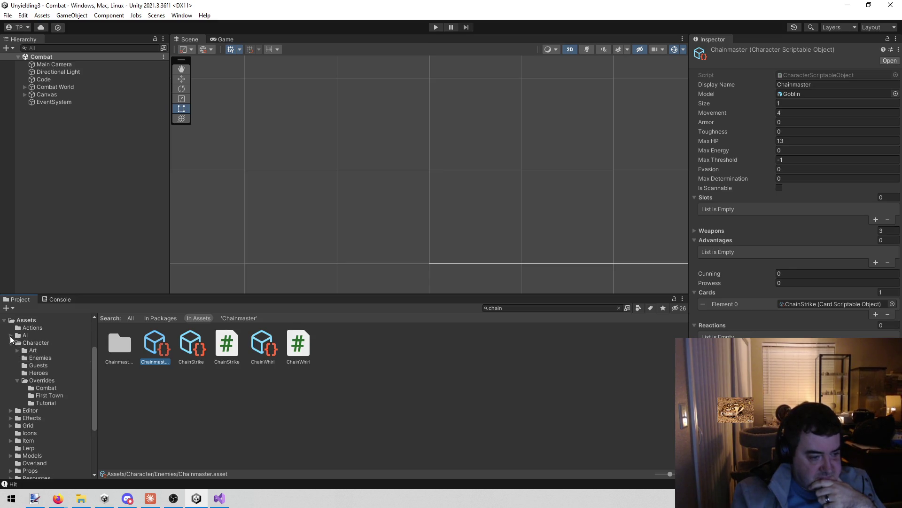
# Step: Collapse the Character folder, expand Canvas in the Hierarchy, and select MainHeroDisplay's Content child
pyautogui.click(10, 343)
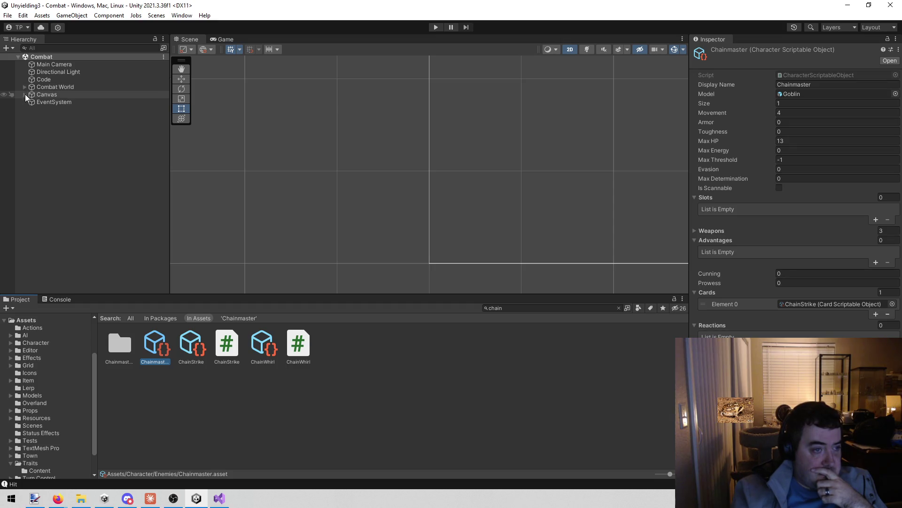
pyautogui.click(25, 94)
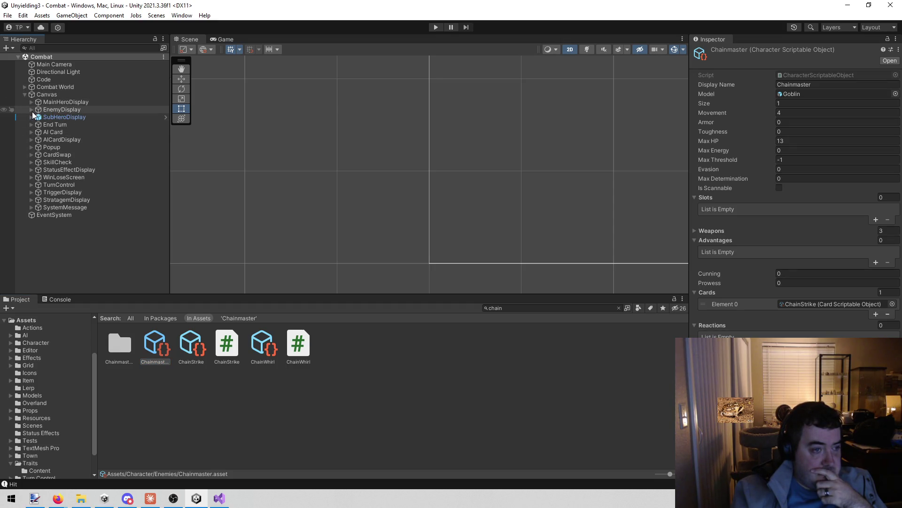
pyautogui.click(32, 112)
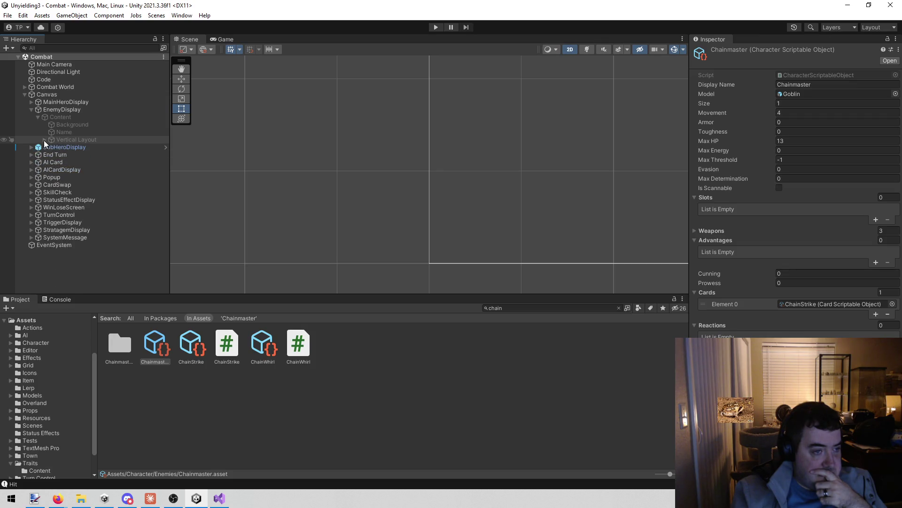
pyautogui.click(32, 113)
pyautogui.click(34, 104)
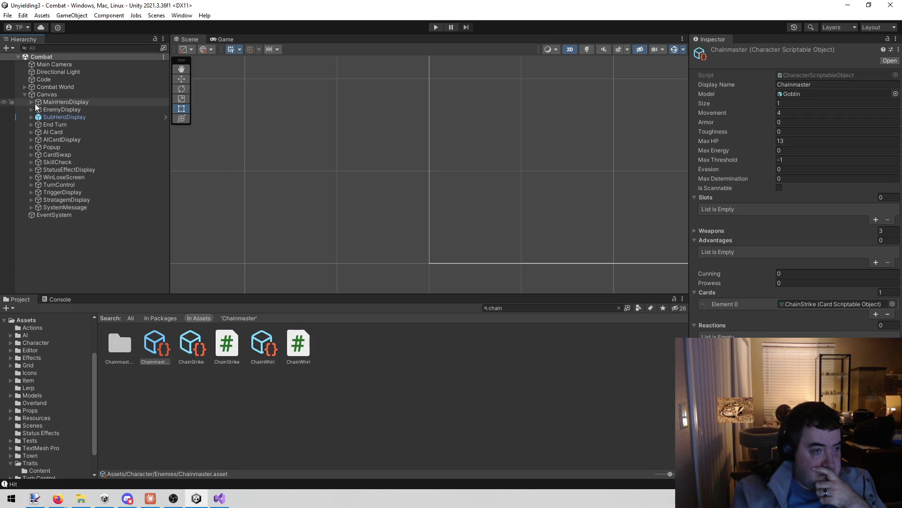
pyautogui.click(29, 102)
pyautogui.click(41, 109)
# Step: Expand Content and CharacterDisplay, frame the Lenette card in the Scene view, then reselect MainHeroDisplay
pyautogui.click(38, 108)
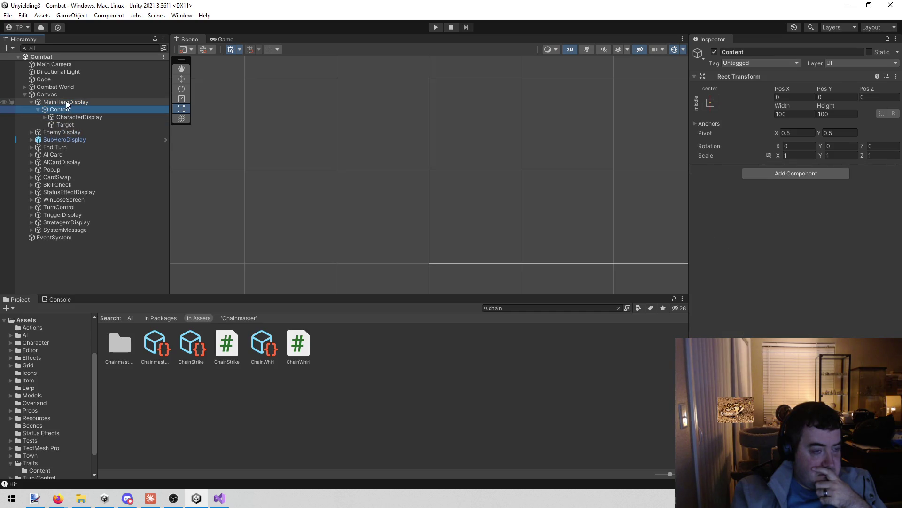
pyautogui.click(44, 116)
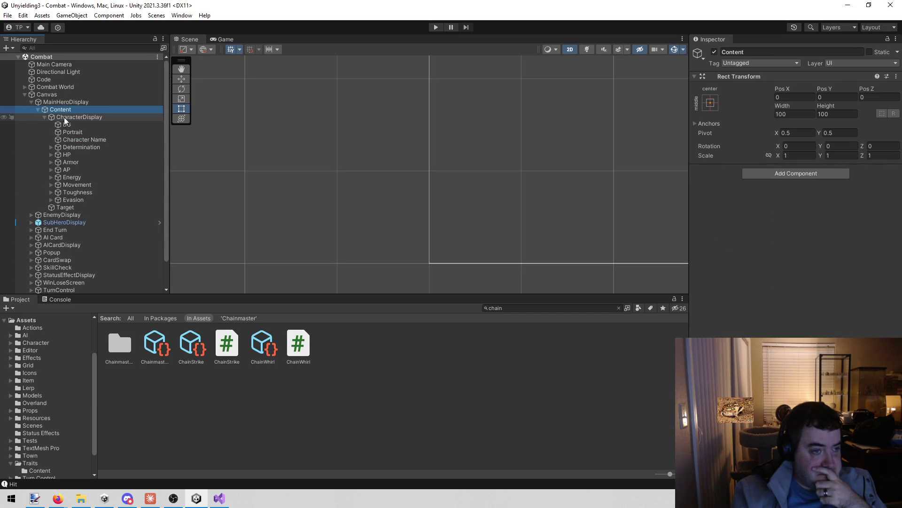
pyautogui.click(69, 117)
pyautogui.scroll(-3, 358, 162)
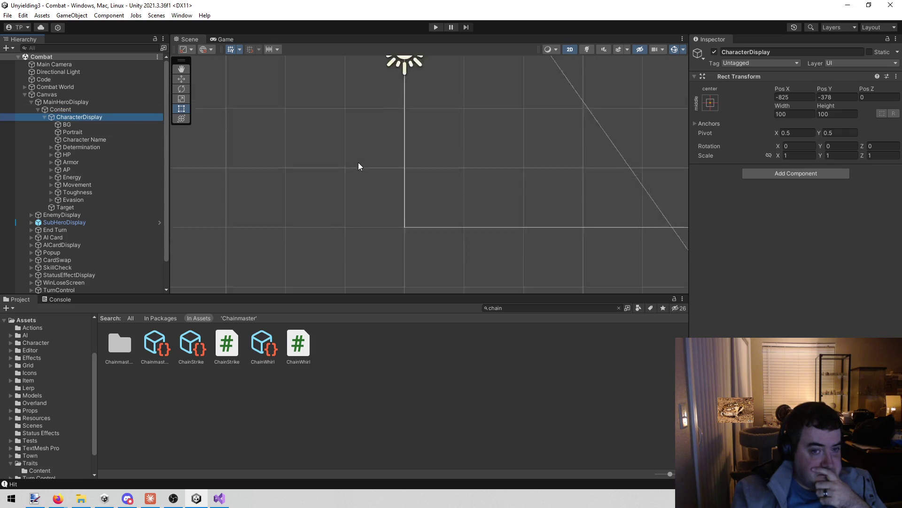
pyautogui.doubleClick(93, 119)
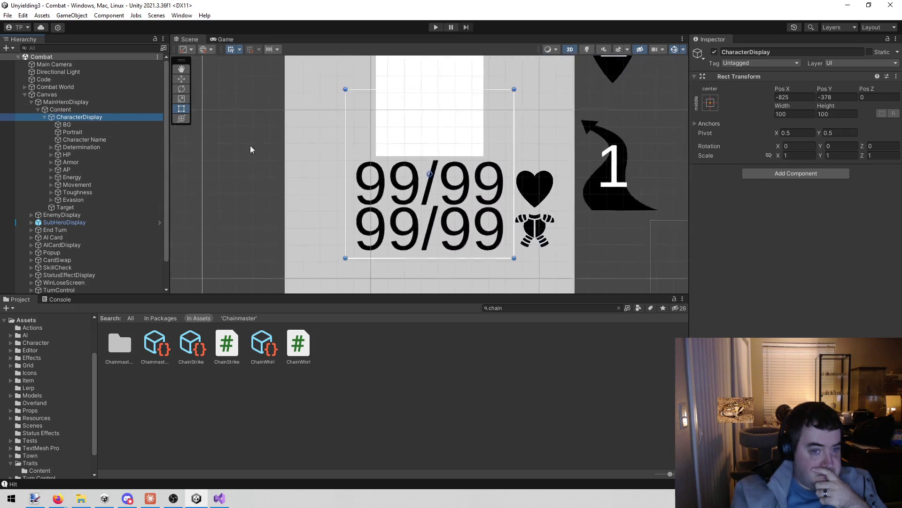
pyautogui.scroll(-2, 356, 183)
pyautogui.scroll(4, 351, 200)
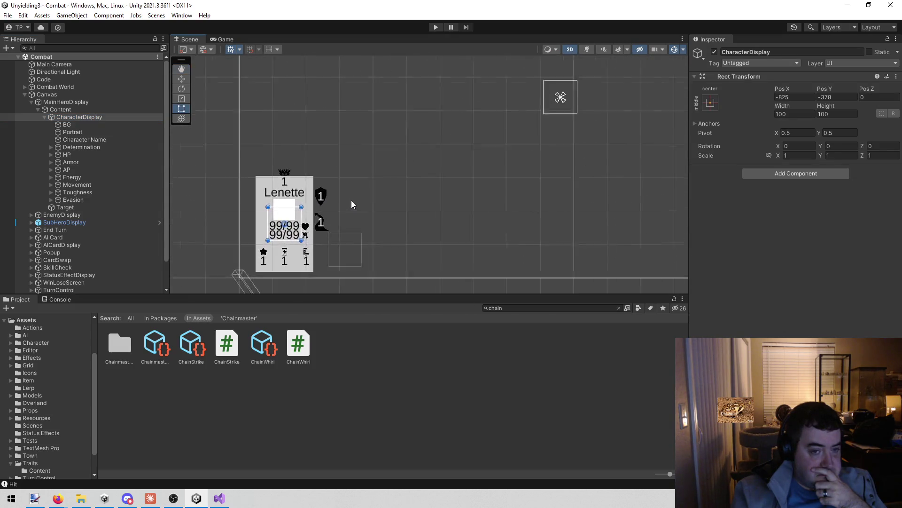
pyautogui.moveTo(346, 193); pyautogui.dragTo(310, 185)
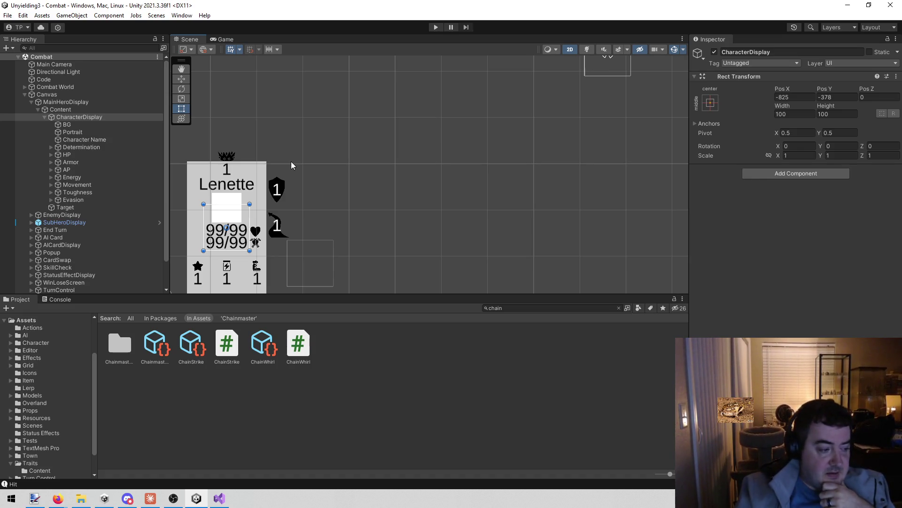
pyautogui.scroll(-3, 51, 394)
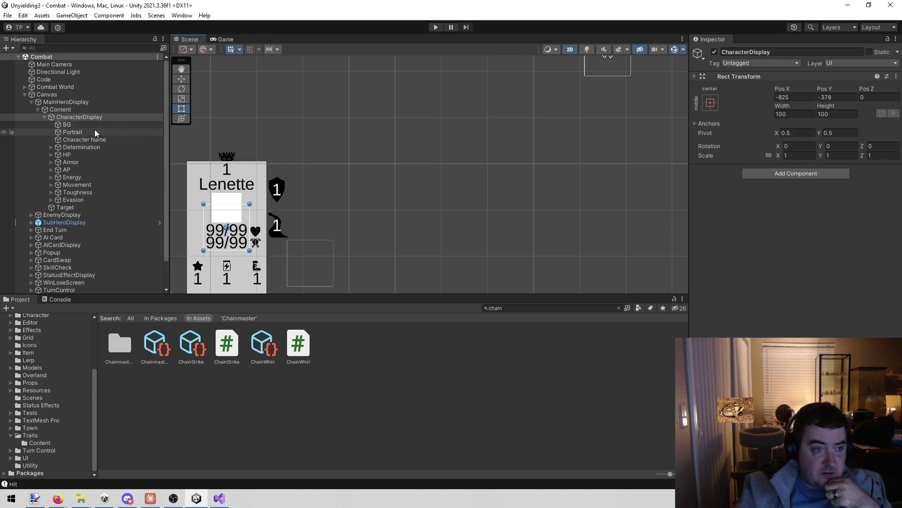
pyautogui.click(94, 102)
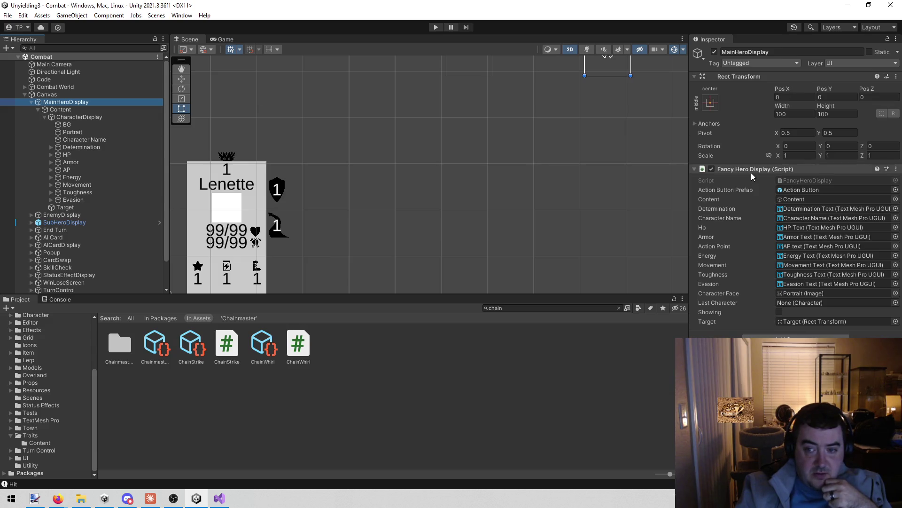
# Step: Search the Project for 'fancy hero dis' and select the FancyHeroDisplay script
pyautogui.click(520, 308)
pyautogui.write('f')
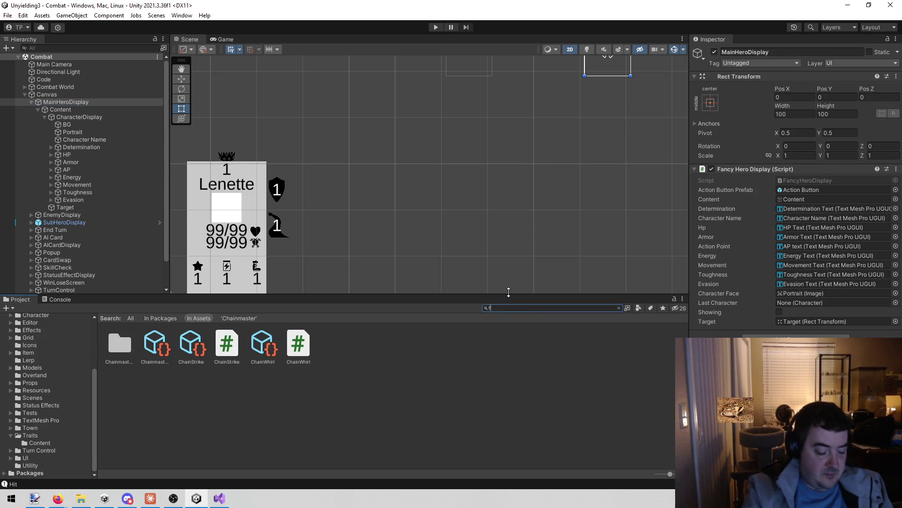
pyautogui.write('ancy hero dis')
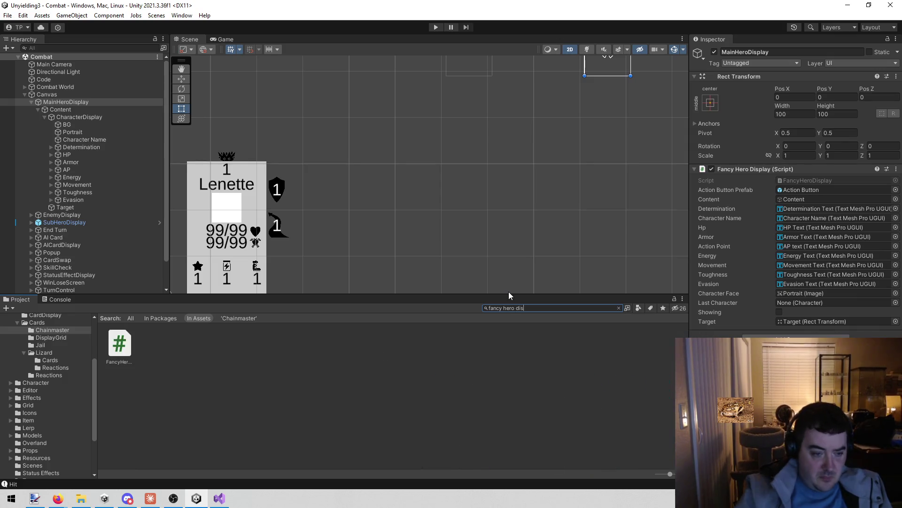
pyautogui.click(123, 350)
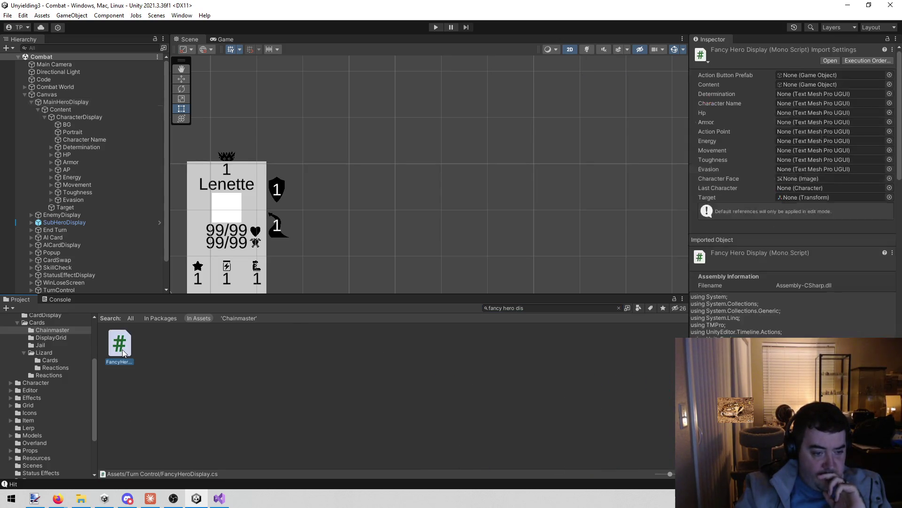
# Step: Clear the Project search and show the contents of the Assets > UI folder
pyautogui.click(571, 308)
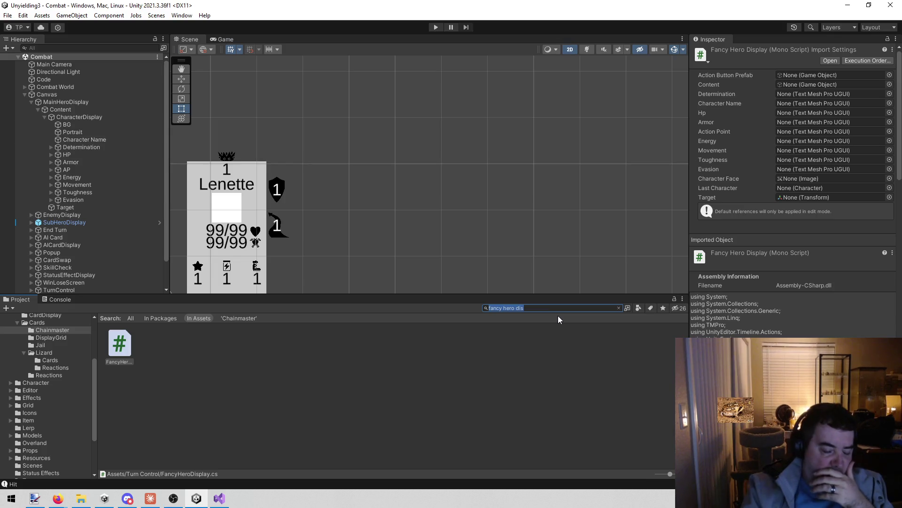
pyautogui.press('BackSpace')
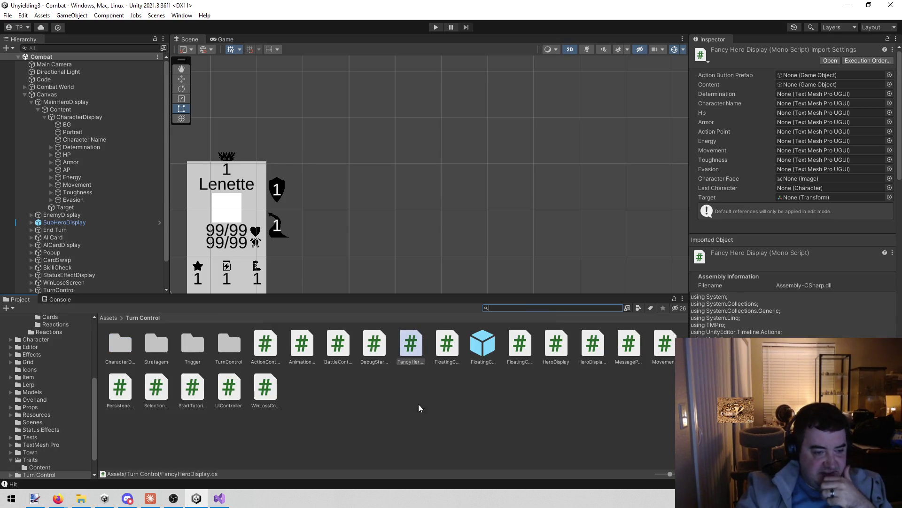
pyautogui.scroll(-2, 62, 413)
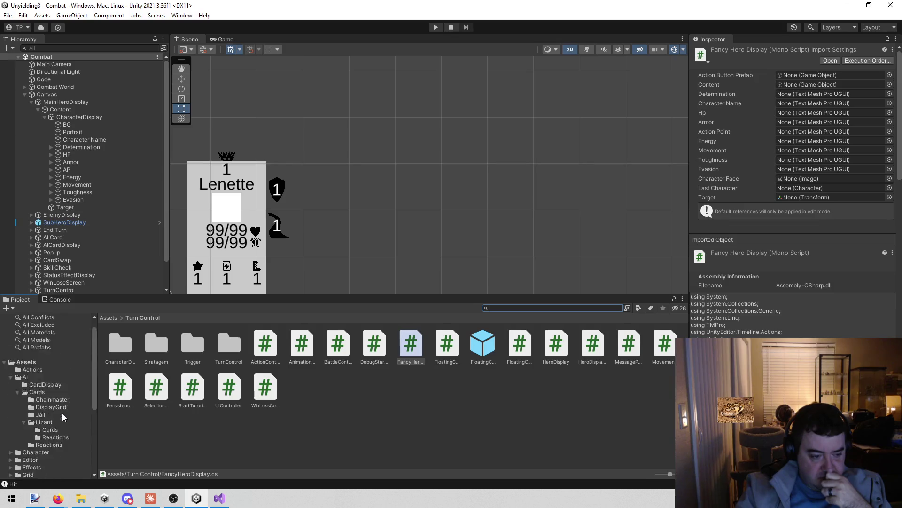
pyautogui.click(25, 458)
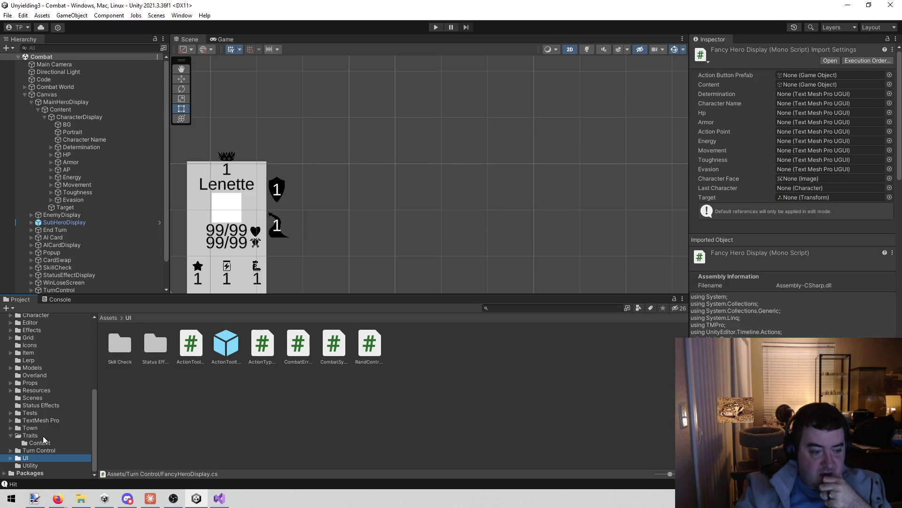
# Step: Create a new C# script named StatusEffectDisplayItem in the UI folder
pyautogui.click(497, 420)
pyautogui.rightClick(497, 421)
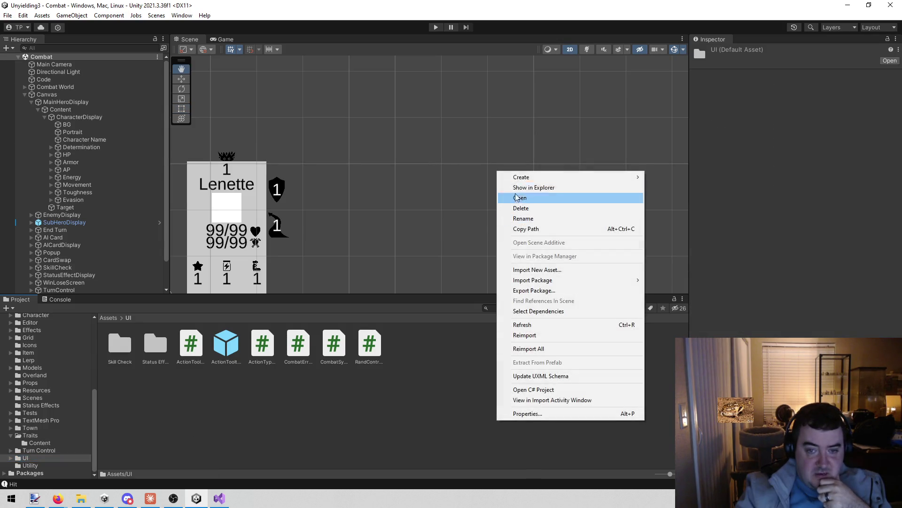
pyautogui.moveTo(537, 178)
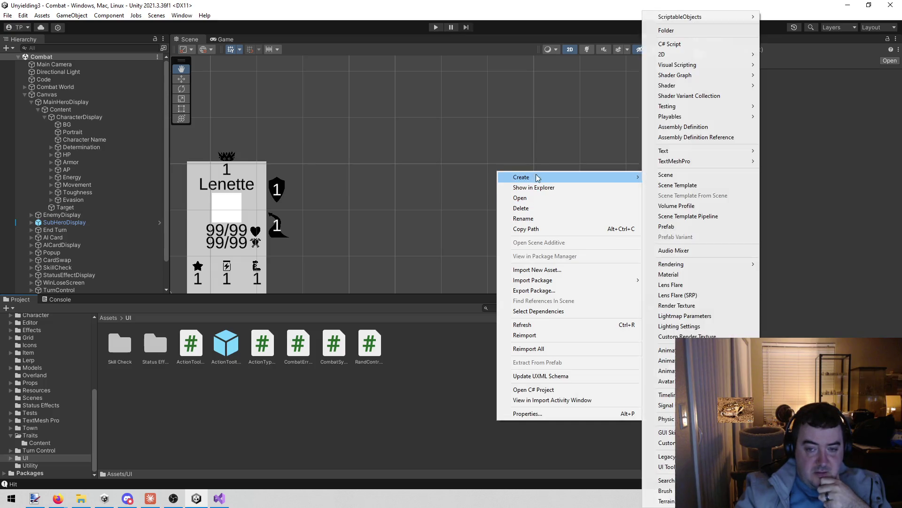
pyautogui.click(708, 43)
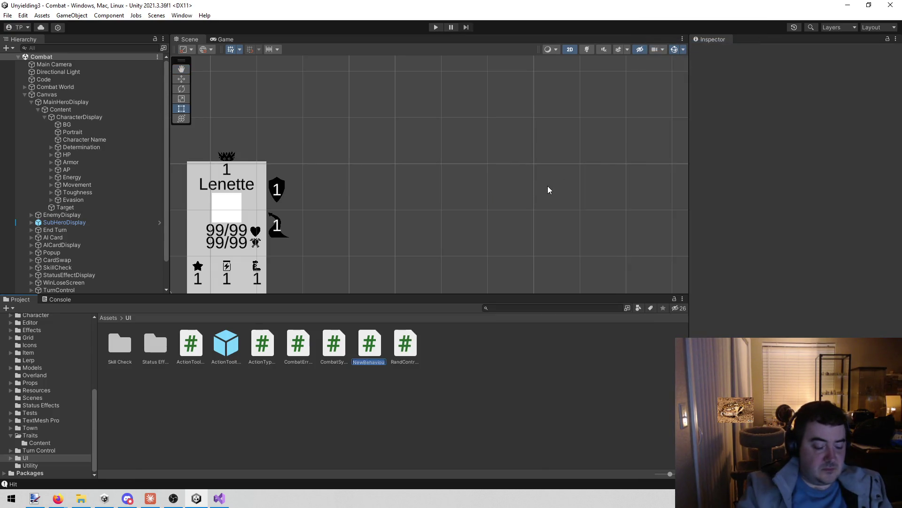
pyautogui.write('Status')
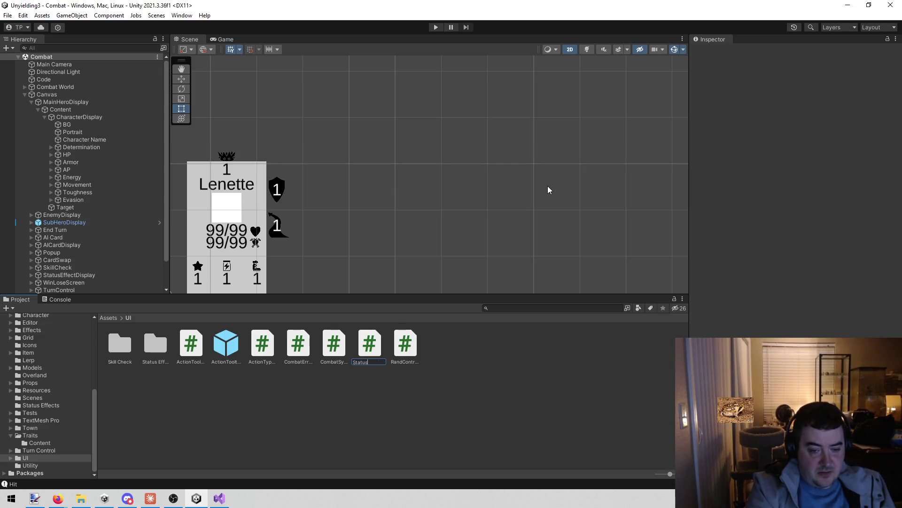
pyautogui.write('Effect')
pyautogui.write('Display')
pyautogui.write('Item')
pyautogui.press('Return')
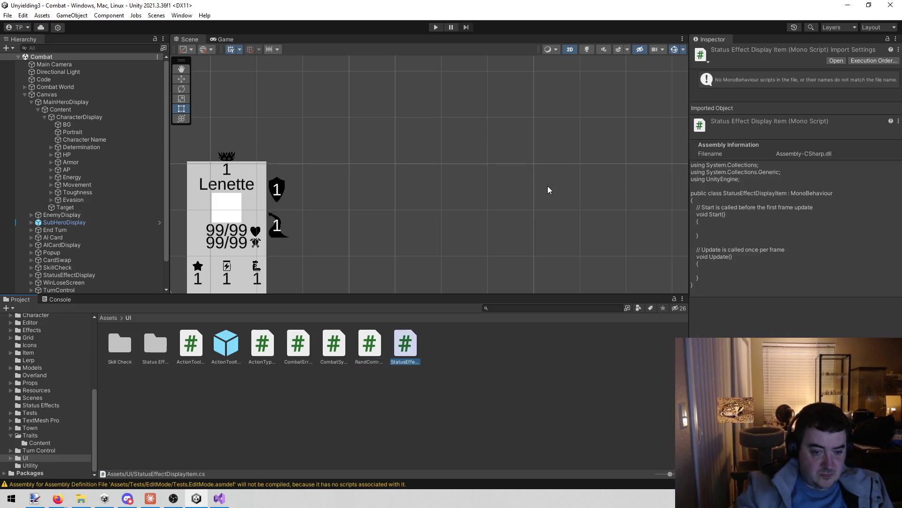
# Step: Open StatusEffectDisplayItem.cs in the code editor
pyautogui.click(459, 371)
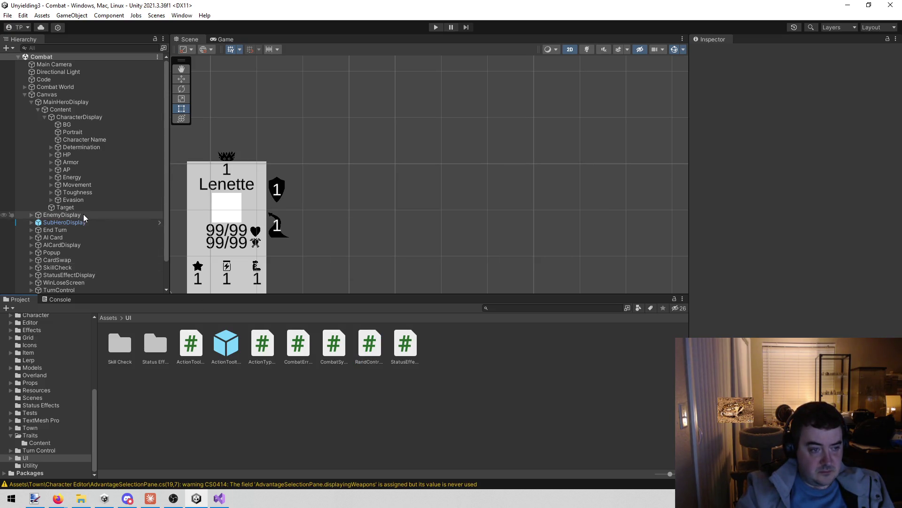
pyautogui.click(398, 337)
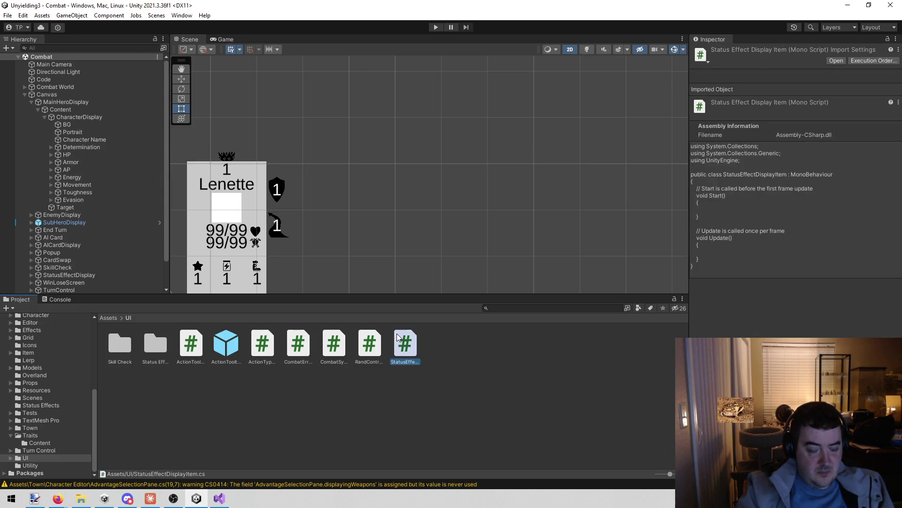
pyautogui.doubleClick(398, 337)
# Step: Close paint.net, discarding the untitled image without saving
pyautogui.hotkey('alt', 'Tab')
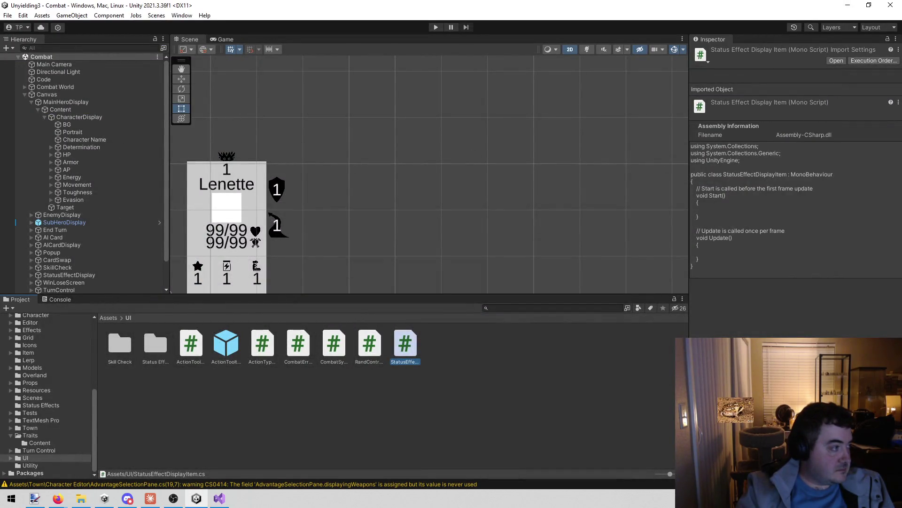
pyautogui.hotkey('alt', 'Tab')
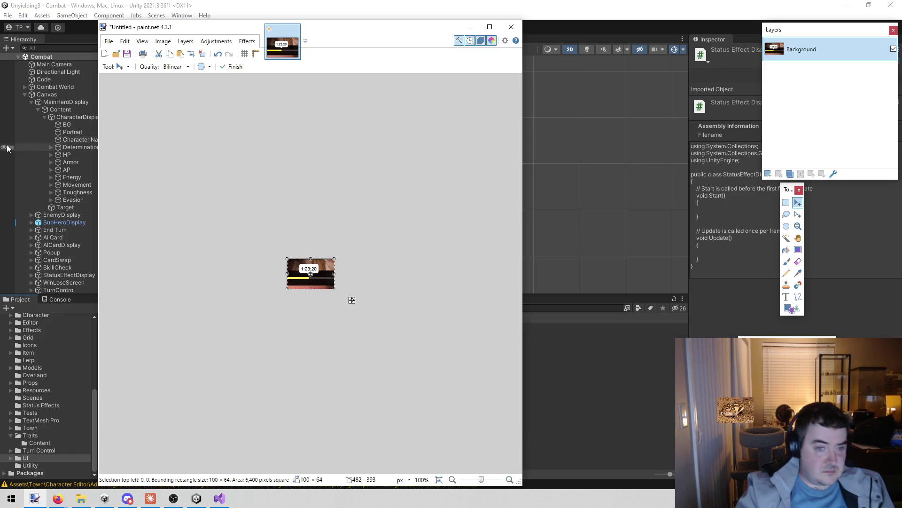
pyautogui.click(511, 27)
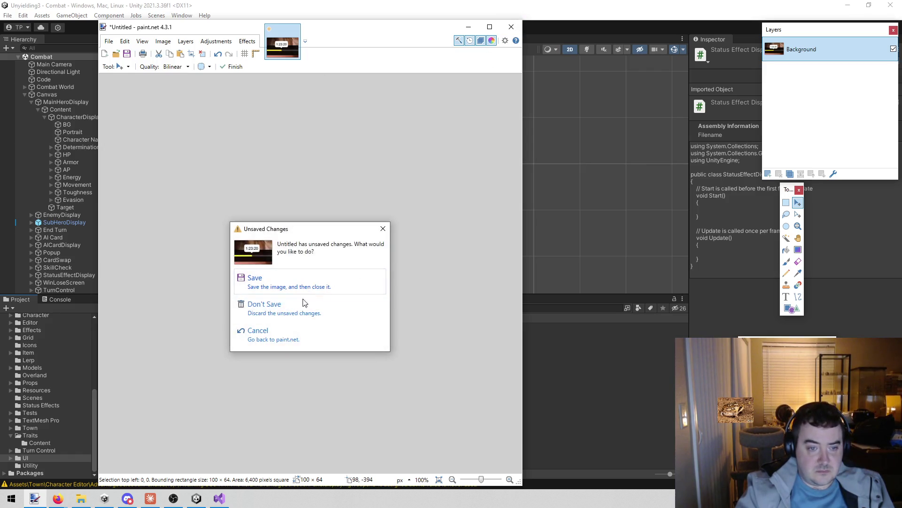
pyautogui.click(296, 306)
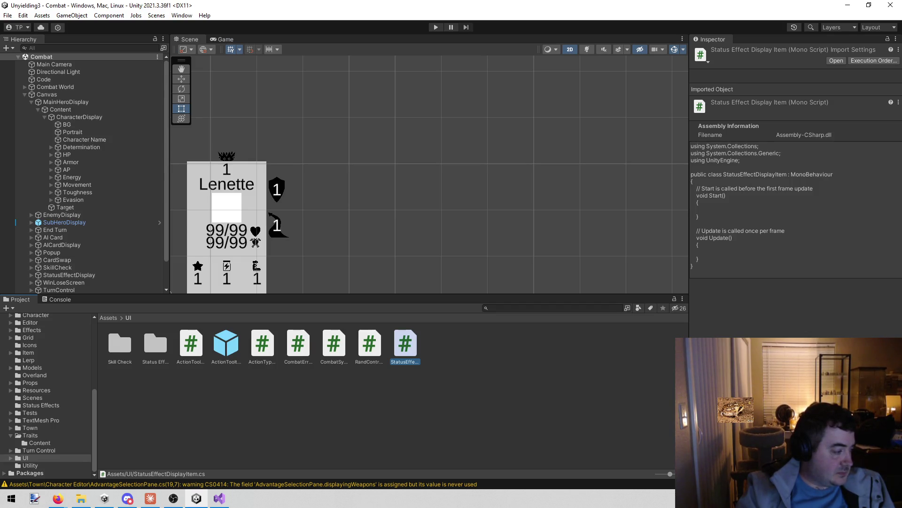
# Step: Select CharacterDisplay in the Hierarchy to show its transform properties in the Inspector
pyautogui.hotkey('alt', 'Tab')
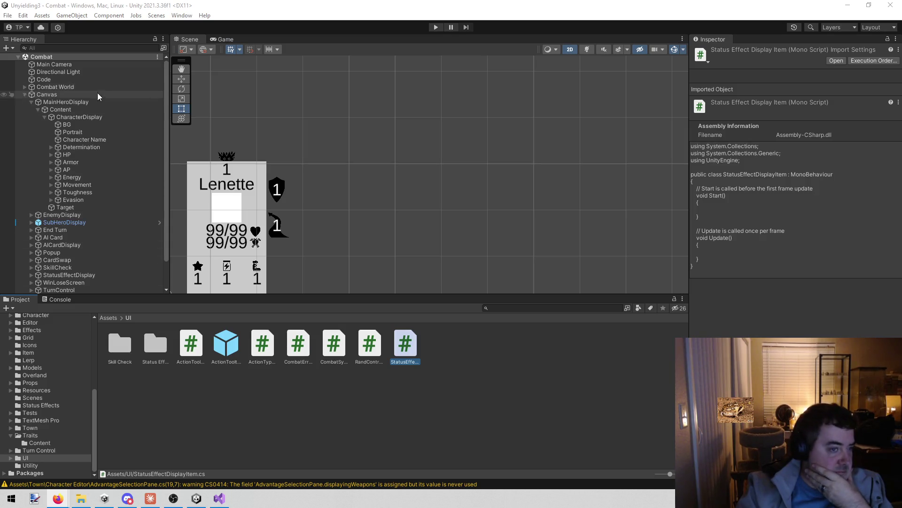
pyautogui.click(88, 120)
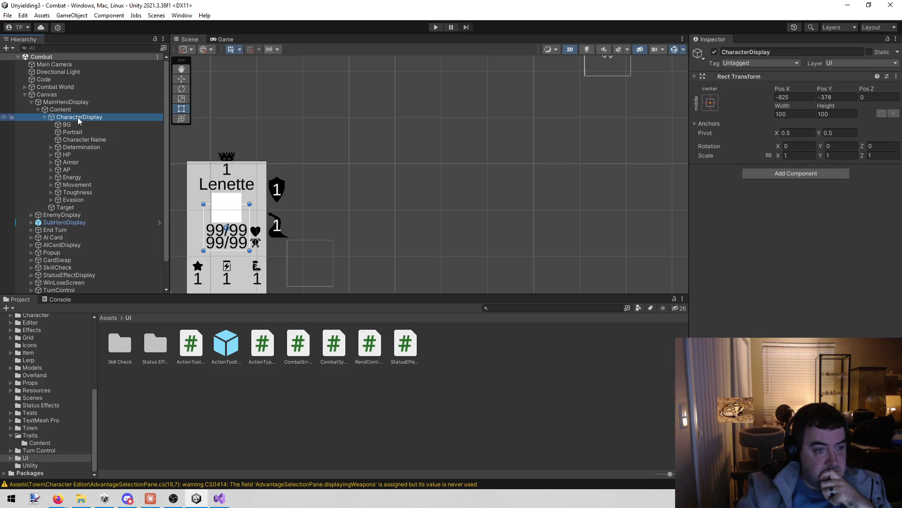
pyautogui.rightClick(78, 117)
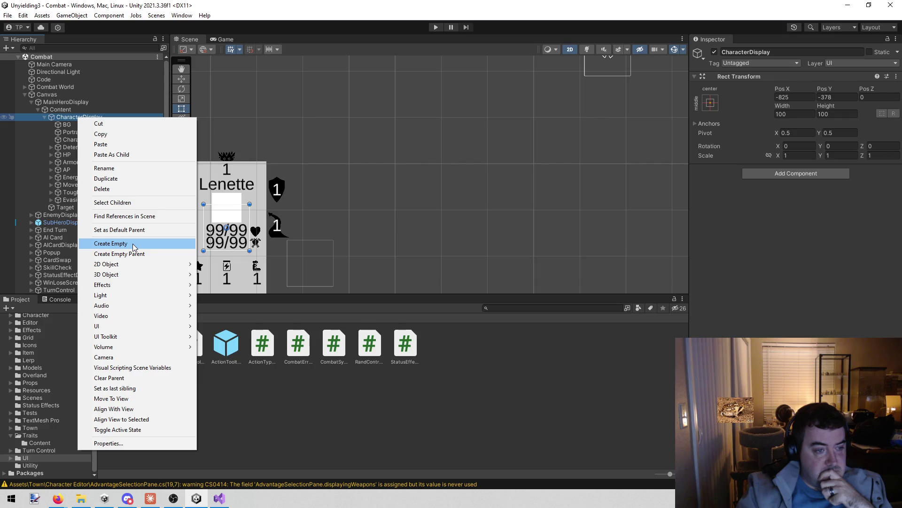
# Step: Create an empty child under CharacterDisplay named StatusEffects
pyautogui.click(133, 244)
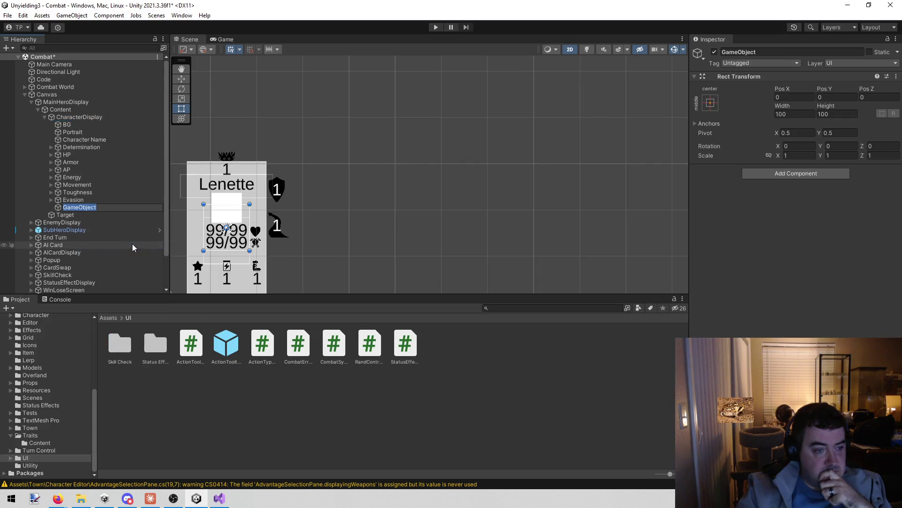
pyautogui.write('StatusEffec')
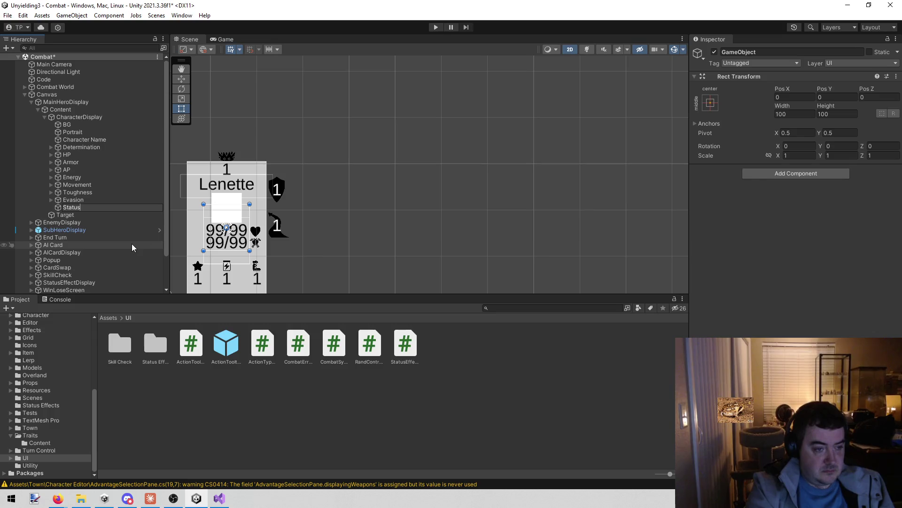
pyautogui.write('ts')
pyautogui.press('Return')
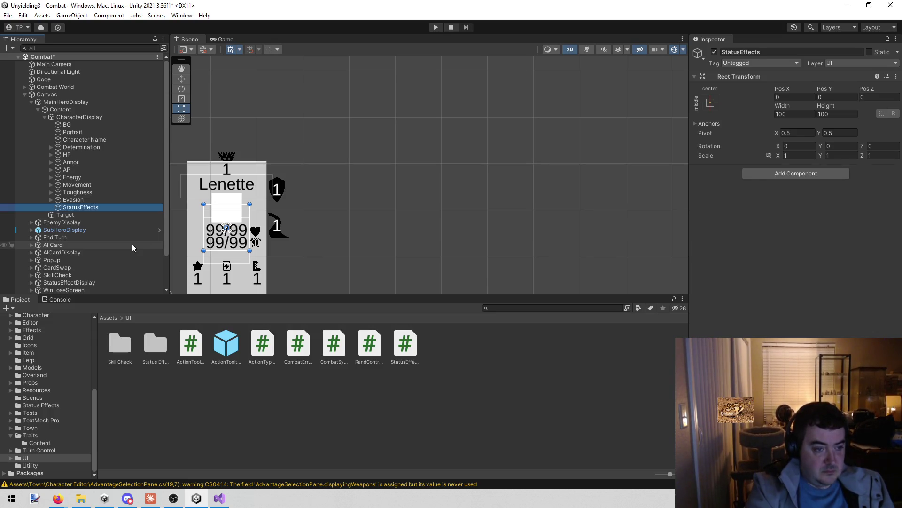
# Step: Add an empty child under StatusEffects and rename it Content
pyautogui.rightClick(126, 210)
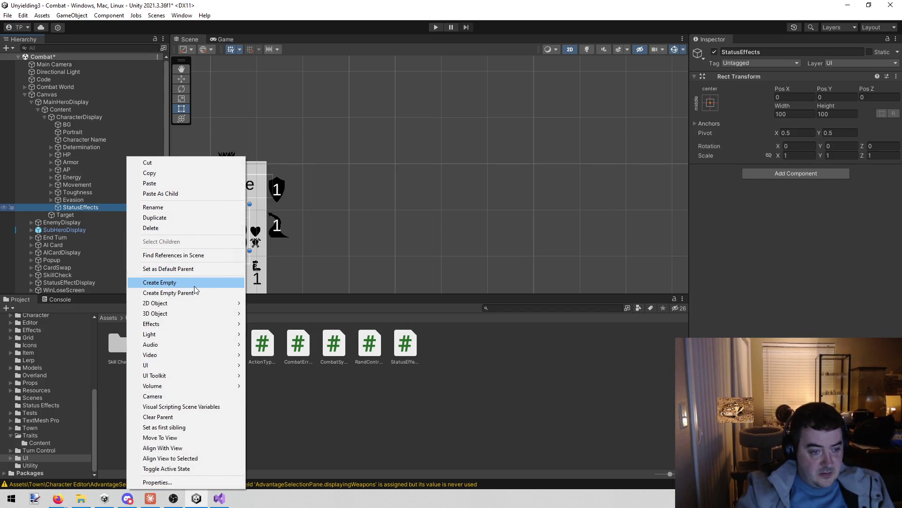
pyautogui.click(194, 284)
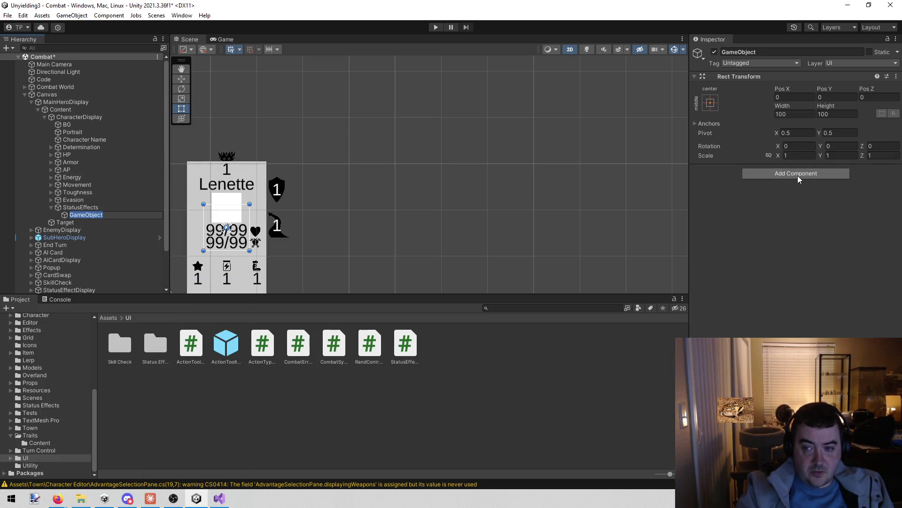
pyautogui.click(801, 52)
pyautogui.write('Content')
pyautogui.press('Return')
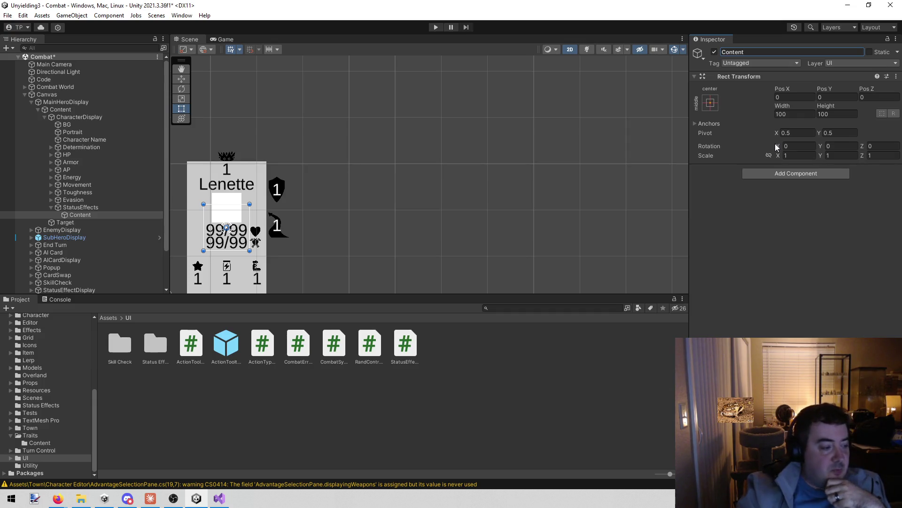
# Step: Add a Horizontal Layout Group and a Content Size Fitter component to Content
pyautogui.click(779, 177)
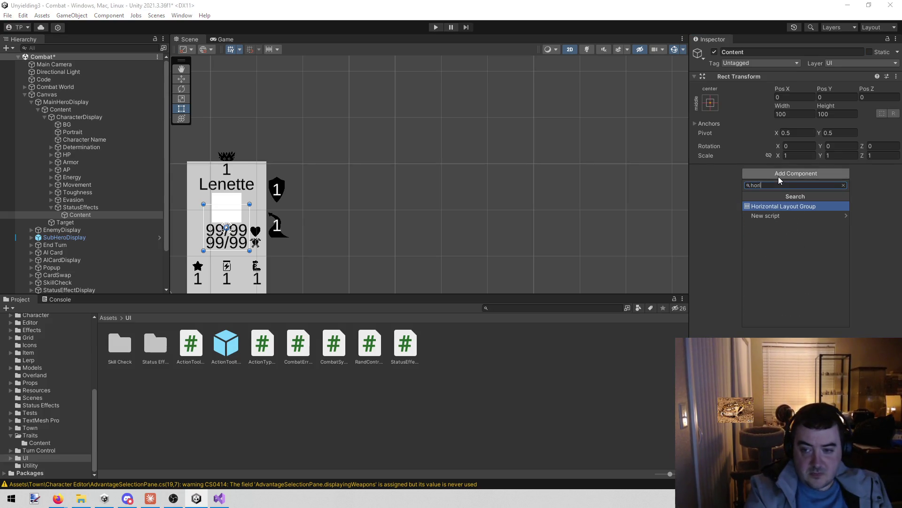
pyautogui.press('Return')
pyautogui.click(776, 293)
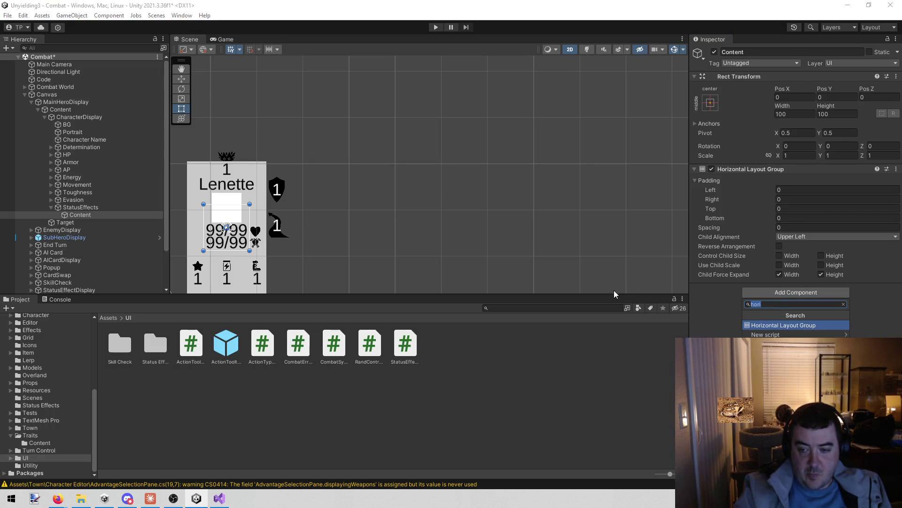
pyautogui.write('cont')
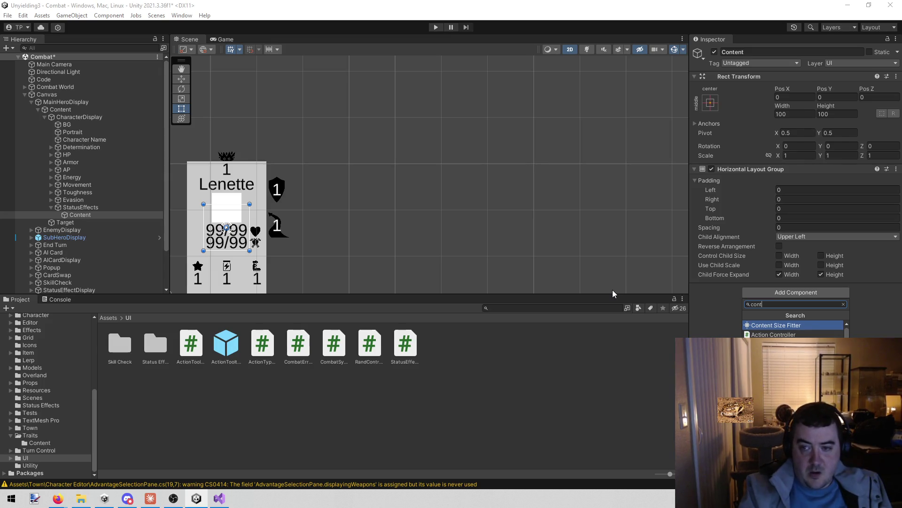
pyautogui.press('Return')
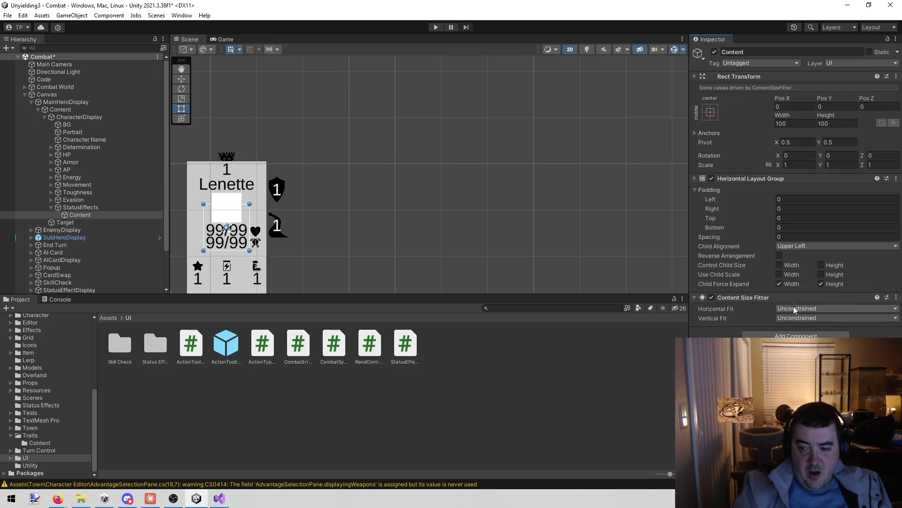
# Step: Set the Content Size Fitter's Horizontal Fit to Preferred Size
pyautogui.click(793, 308)
pyautogui.click(795, 334)
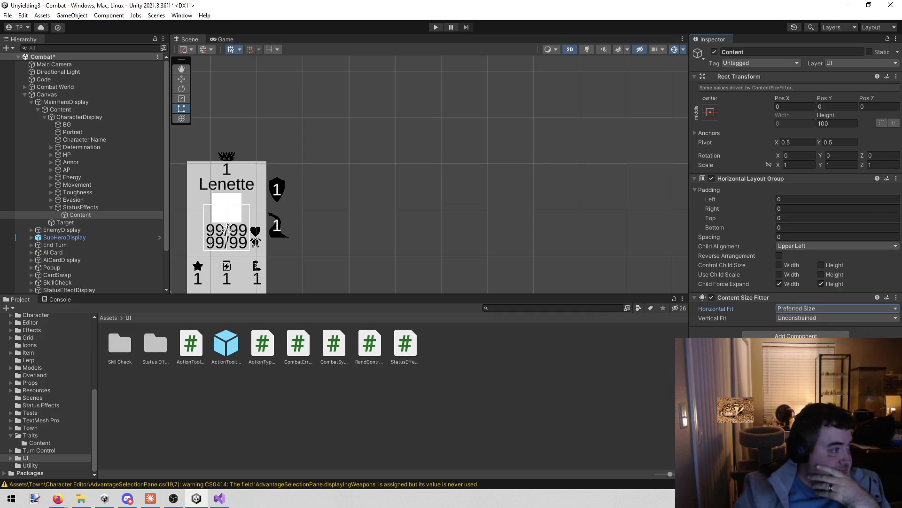
pyautogui.hotkey('alt', 'Tab')
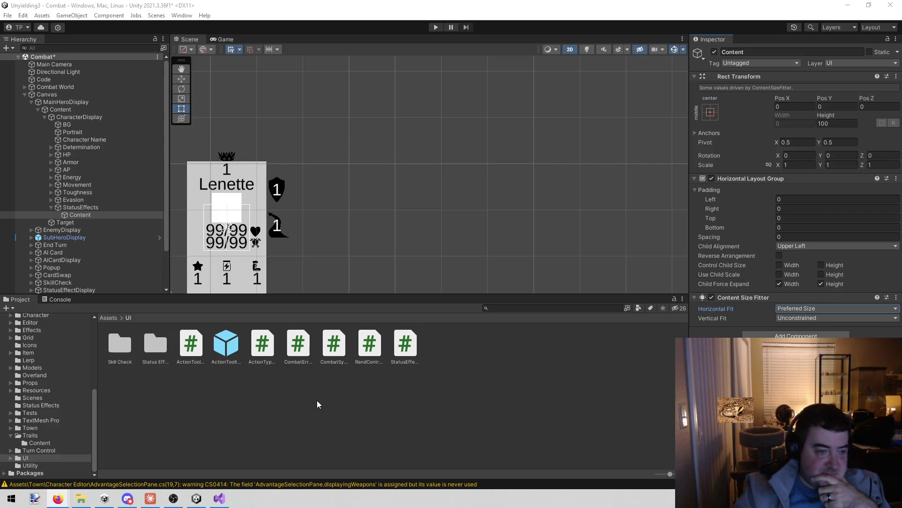
# Step: Create an empty child under Content and rename it StatusEffectDisplayItem
pyautogui.rightClick(76, 213)
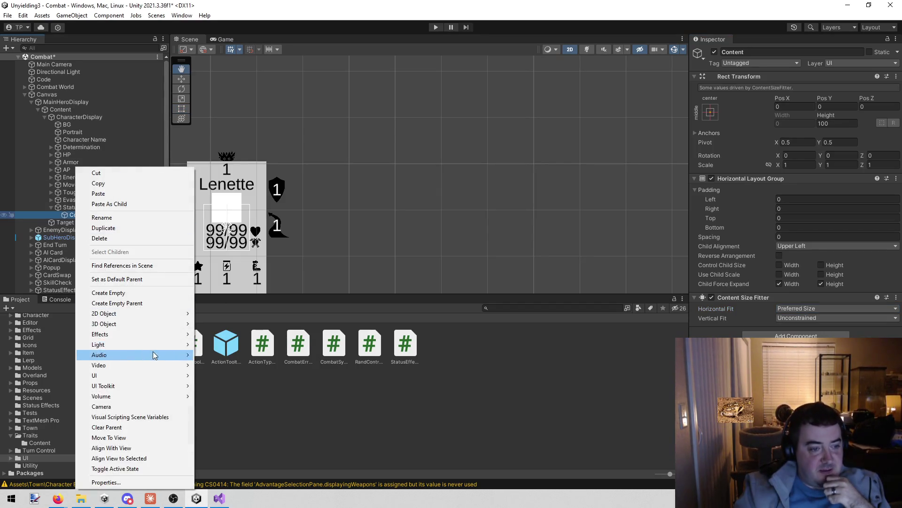
pyautogui.click(145, 292)
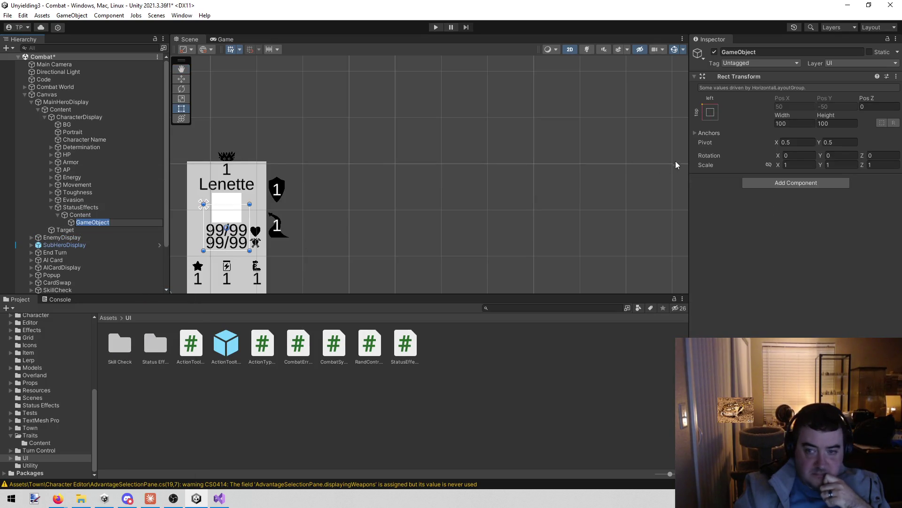
pyautogui.click(761, 51)
pyautogui.write('StatusEffectDisplayItem')
pyautogui.press('Return')
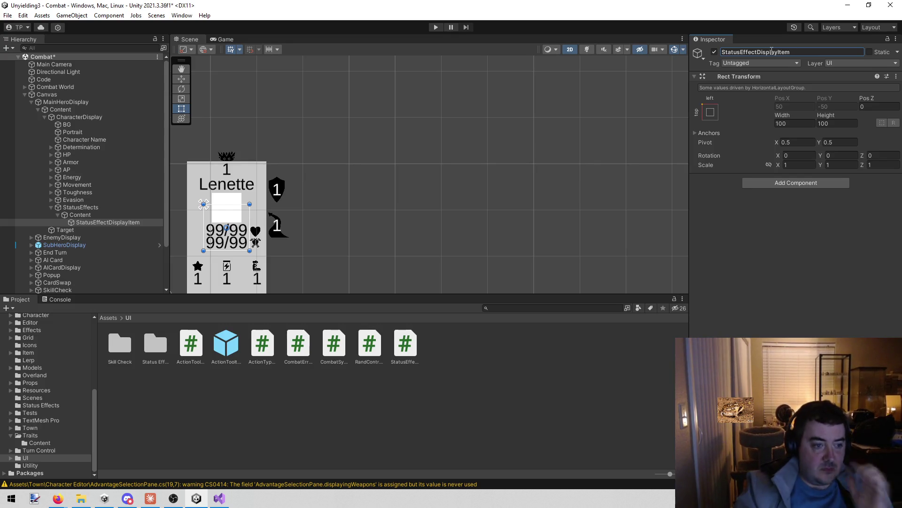
# Step: Attach the StatusEffectDisplayItem script to the object and add a UI Image child under it
pyautogui.moveTo(410, 342); pyautogui.dragTo(729, 248)
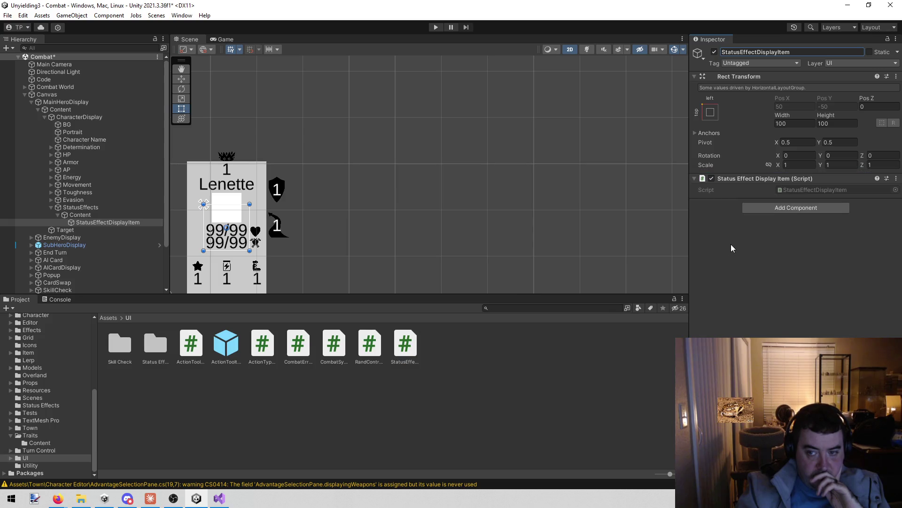
pyautogui.rightClick(100, 224)
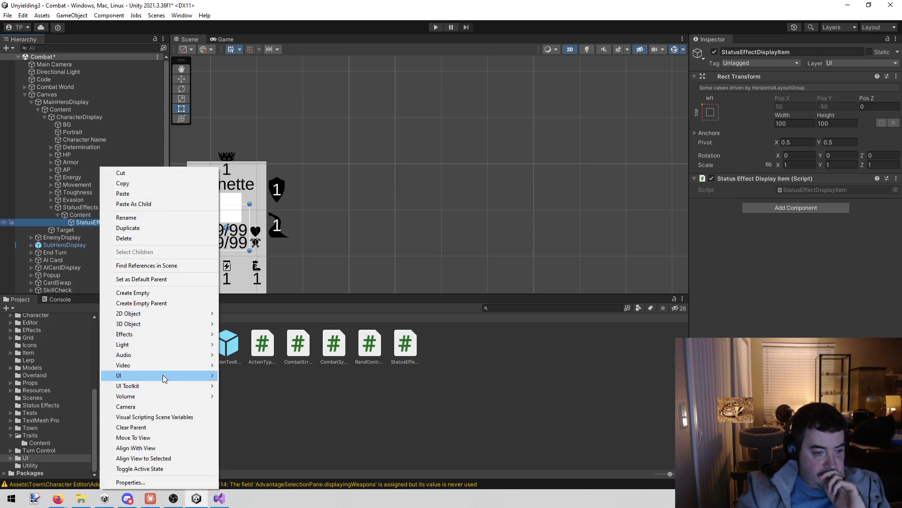
pyautogui.moveTo(163, 374)
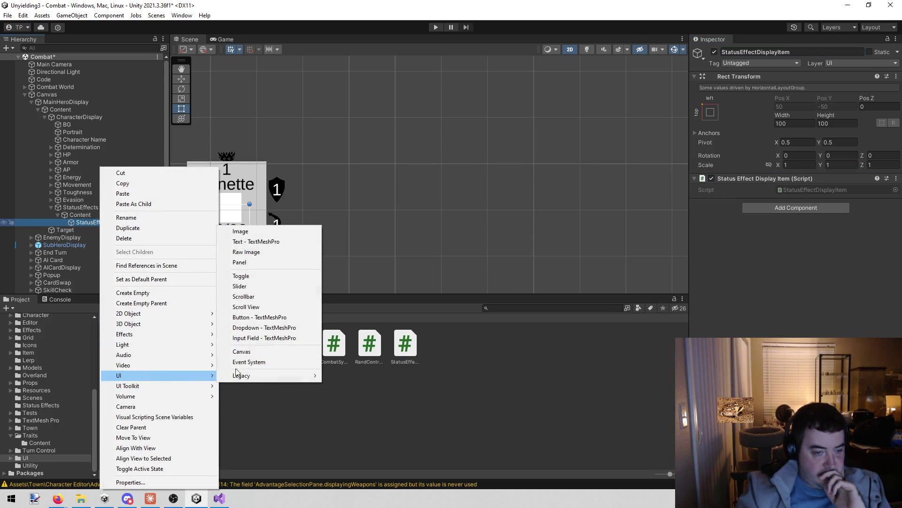
pyautogui.click(283, 234)
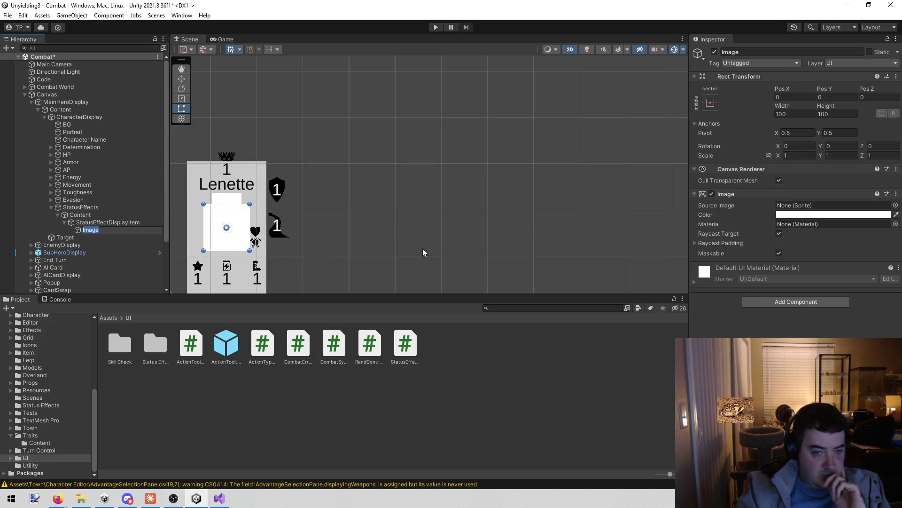
pyautogui.scroll(-1, 347, 222)
pyautogui.scroll(-3, 347, 220)
pyautogui.scroll(2, 356, 206)
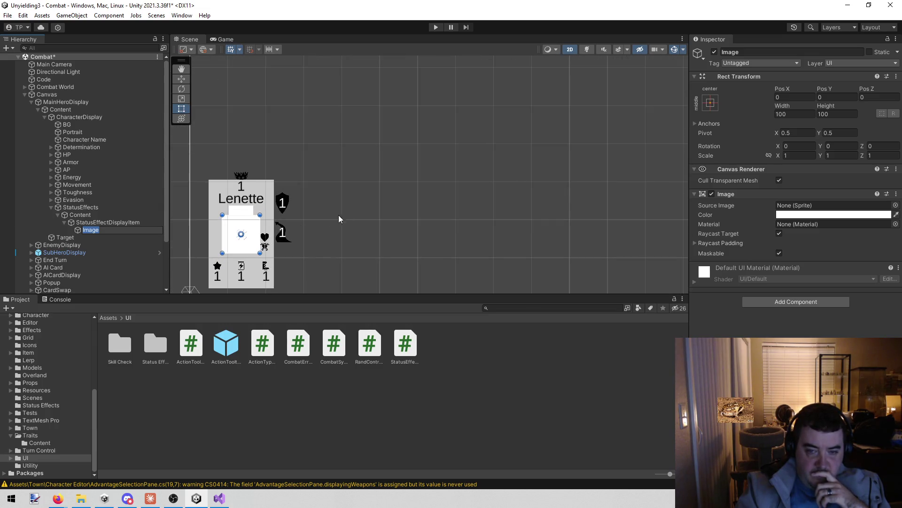
pyautogui.click(80, 206)
# Step: Move the StatusEffects group to X 250, Y 145, above and right of the Lenette card
pyautogui.press('w')
pyautogui.moveTo(282, 234)
pyautogui.mouseDown()
pyautogui.moveTo(389, 235)
pyautogui.moveTo(373, 235)
pyautogui.mouseUp()
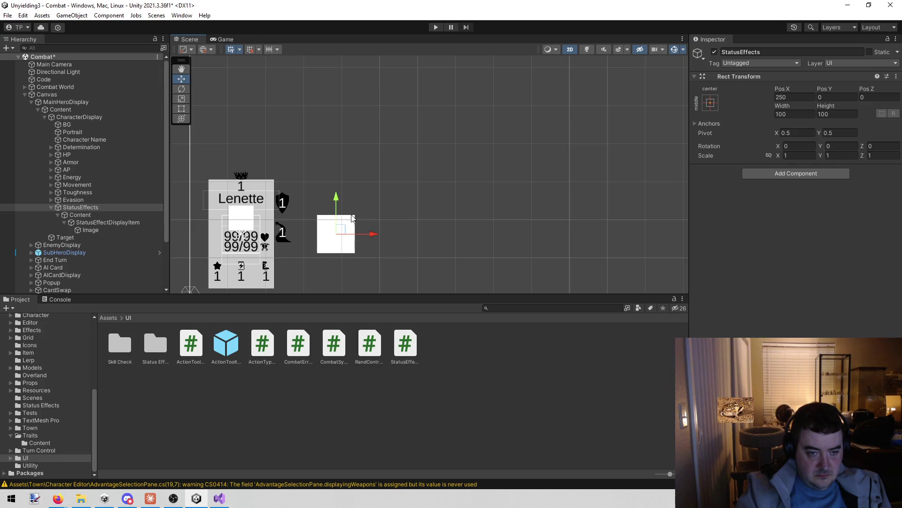
pyautogui.moveTo(334, 194); pyautogui.dragTo(332, 133)
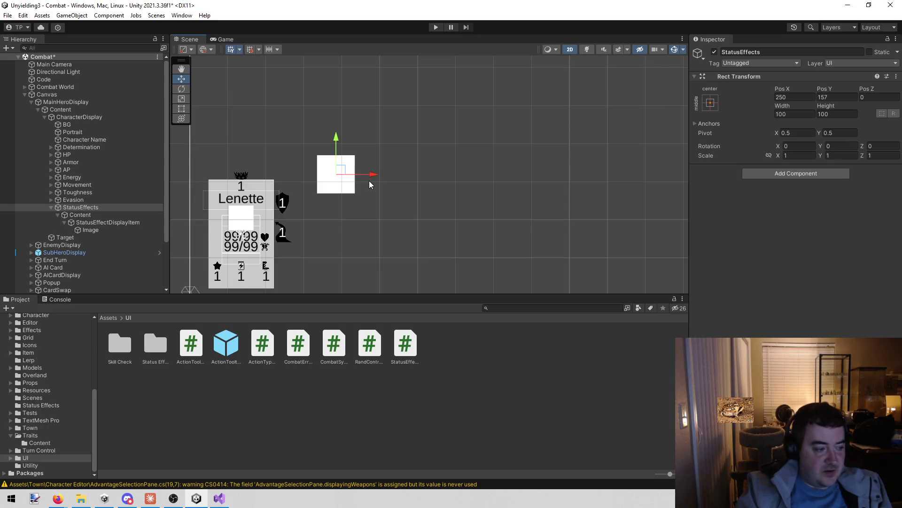
pyautogui.moveTo(336, 139); pyautogui.dragTo(336, 144)
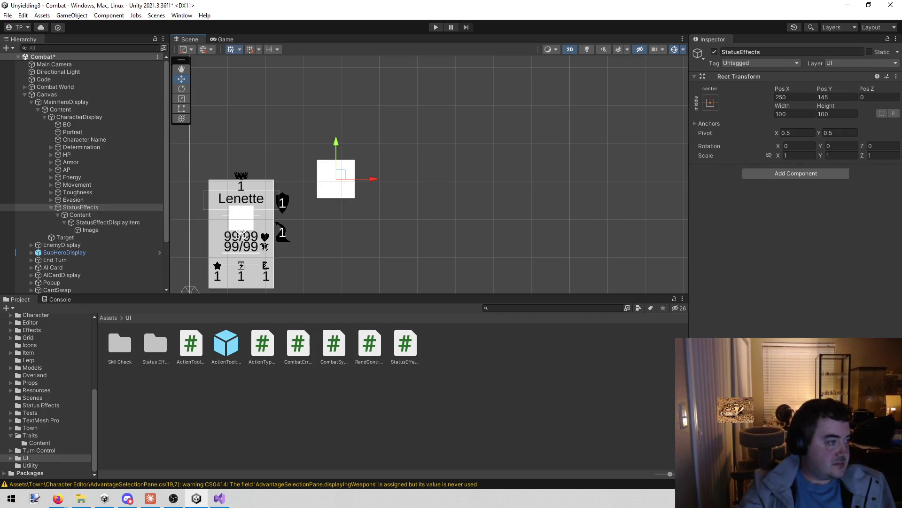
pyautogui.hotkey('alt', 'Tab')
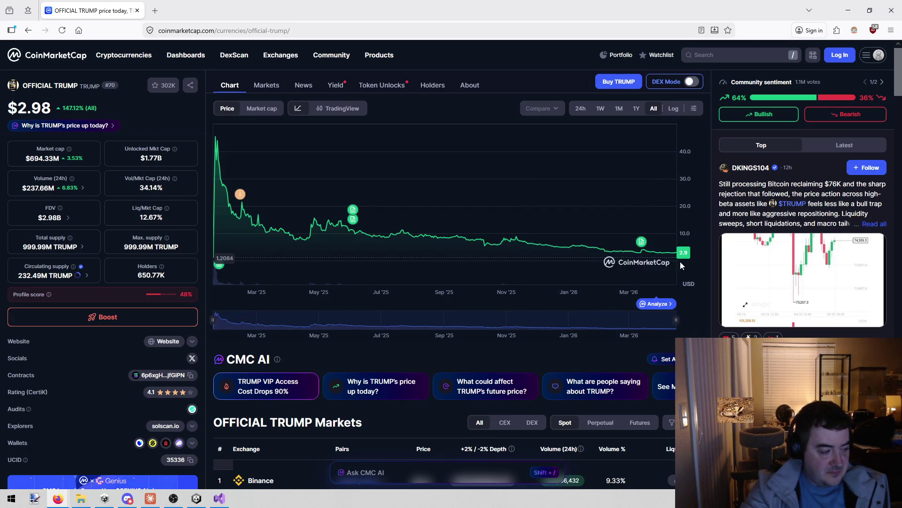
pyautogui.hotkey('alt', 'Tab')
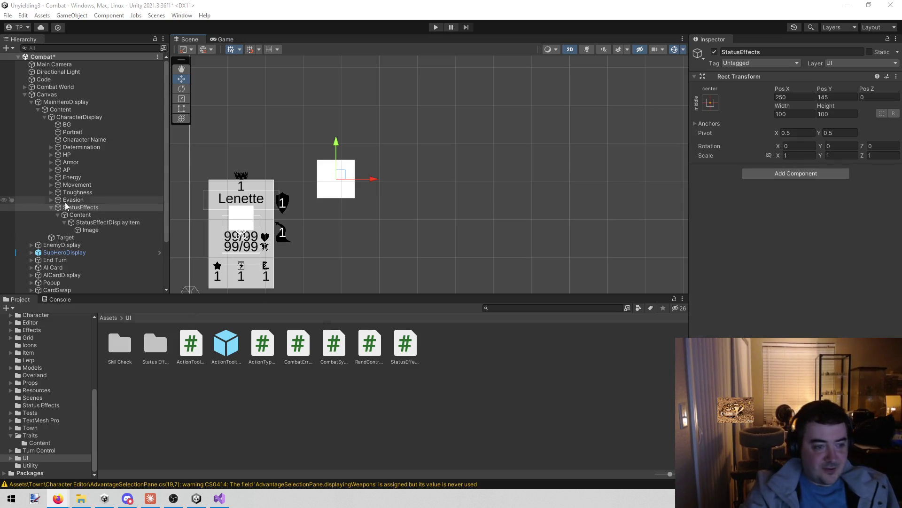
# Step: Select the StatusEffectDisplayItem object and open its script in Visual Studio
pyautogui.click(93, 220)
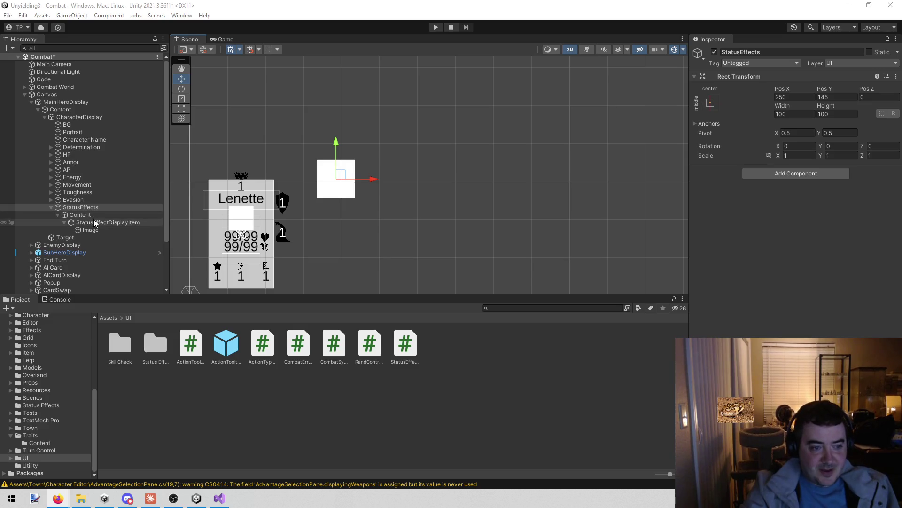
pyautogui.click(425, 344)
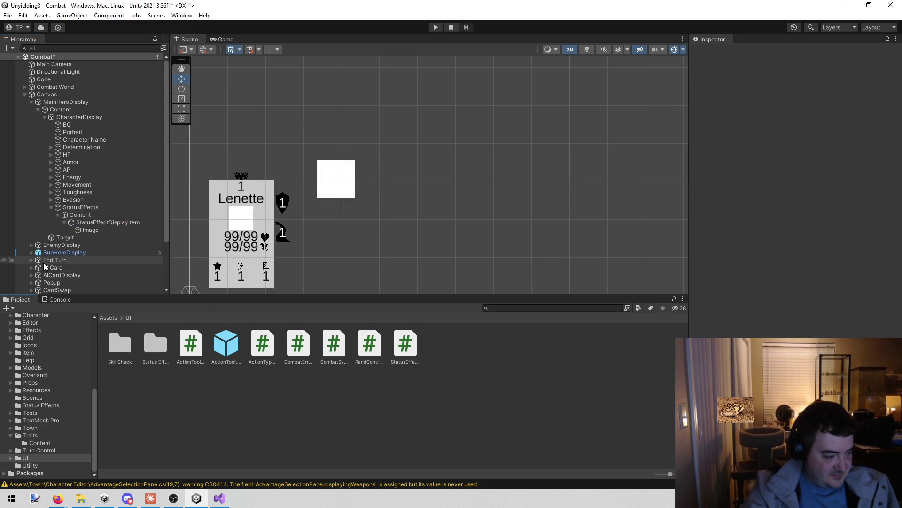
pyautogui.click(97, 222)
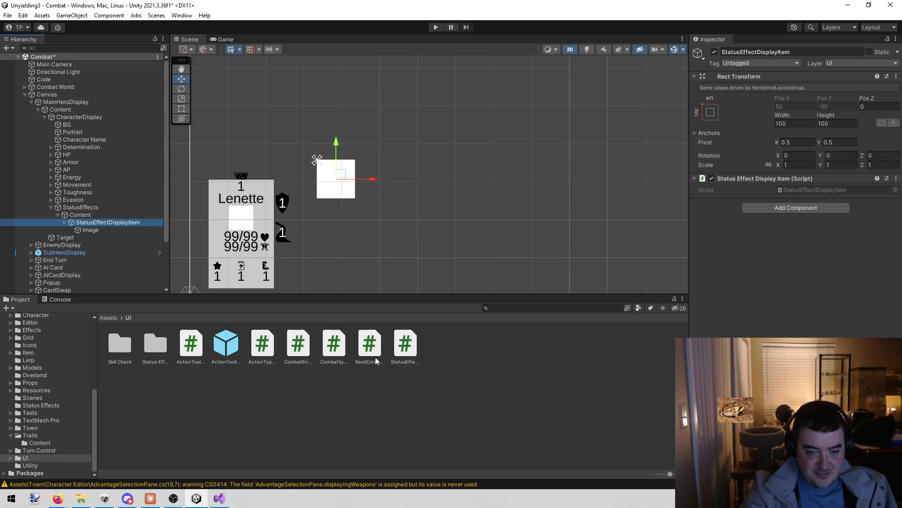
pyautogui.doubleClick(407, 348)
pyautogui.scroll(-2, 275, 211)
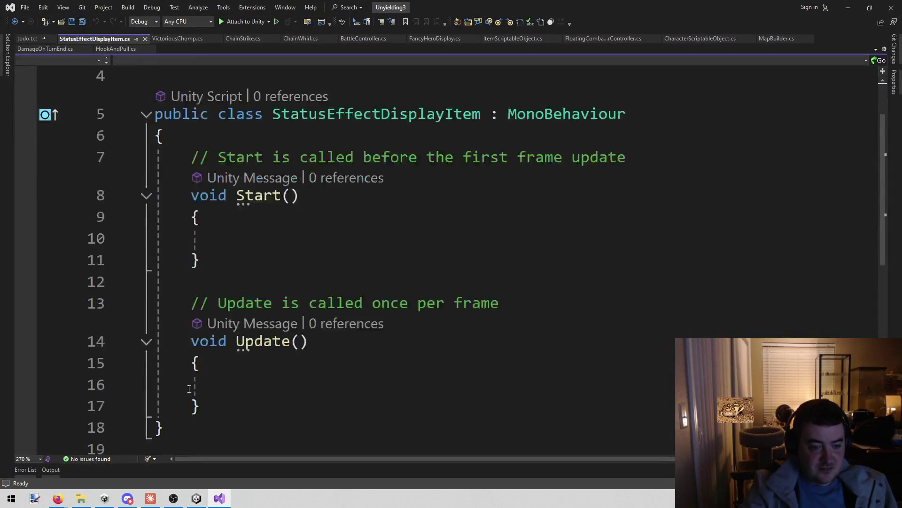
# Step: Delete the default Start and Update methods and their comments
pyautogui.click(197, 340)
pyautogui.scroll(2, 197, 340)
pyautogui.keyDown('shift'); pyautogui.click(159, 263); pyautogui.keyUp('shift')
pyautogui.moveTo(159, 263)
pyautogui.mouseDown()
pyautogui.moveTo(162, 221)
pyautogui.moveTo(191, 222)
pyautogui.mouseUp()
pyautogui.press('Delete')
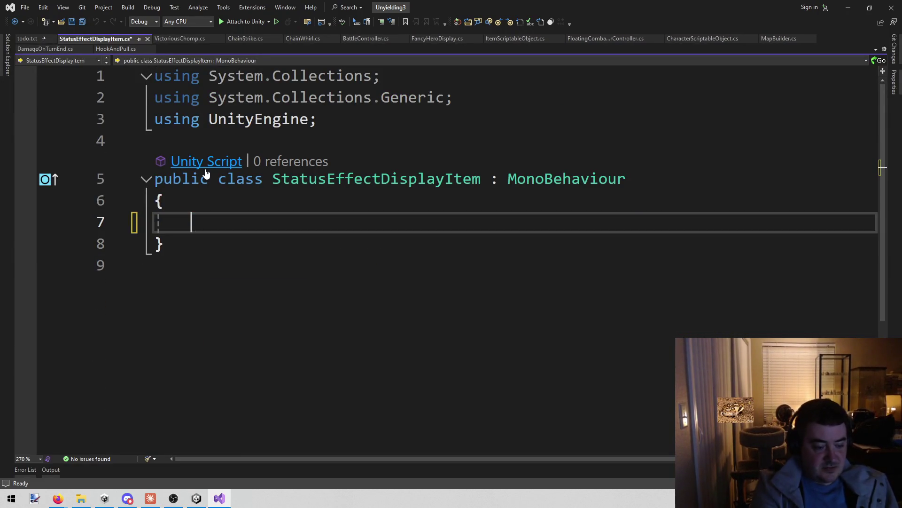
# Step: Declare a 'public Image icon;' field and save the script
pyautogui.write('public ImageConversion')
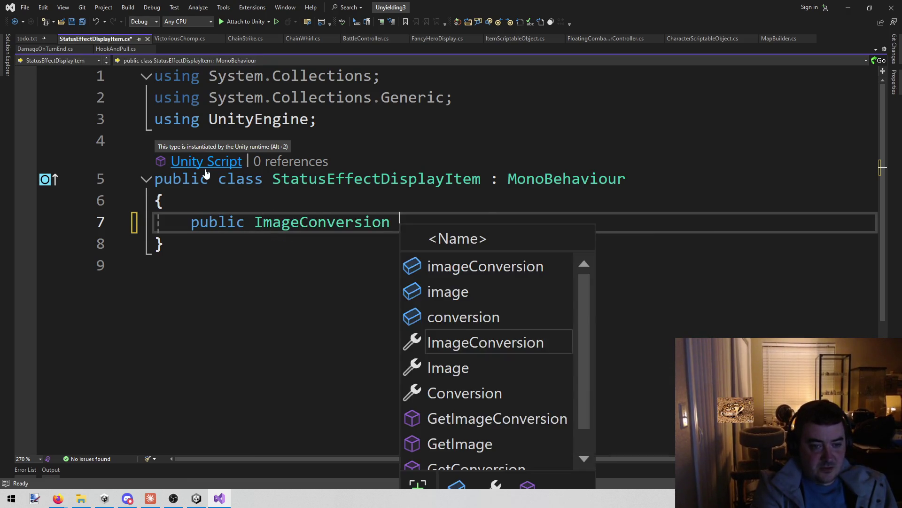
pyautogui.hotkey('ctrl', 'z')
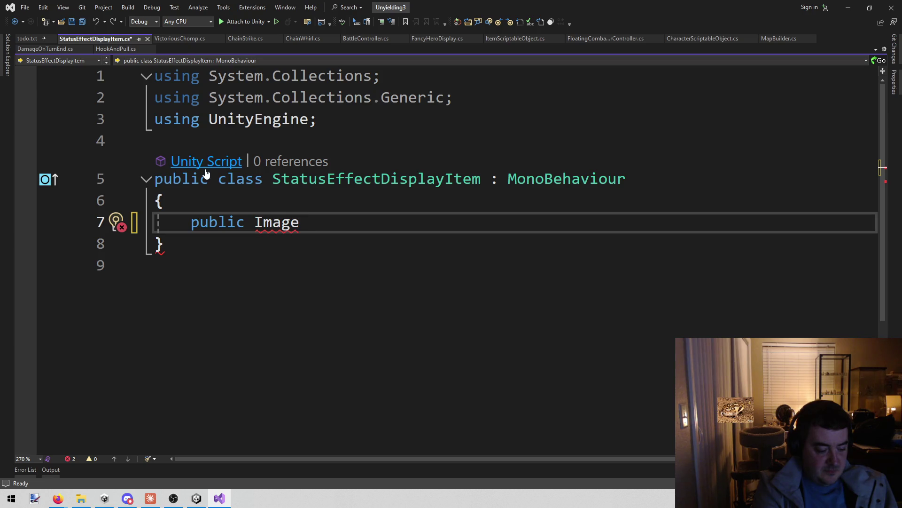
pyautogui.write('icon;')
pyautogui.hotkey('ctrl', 's')
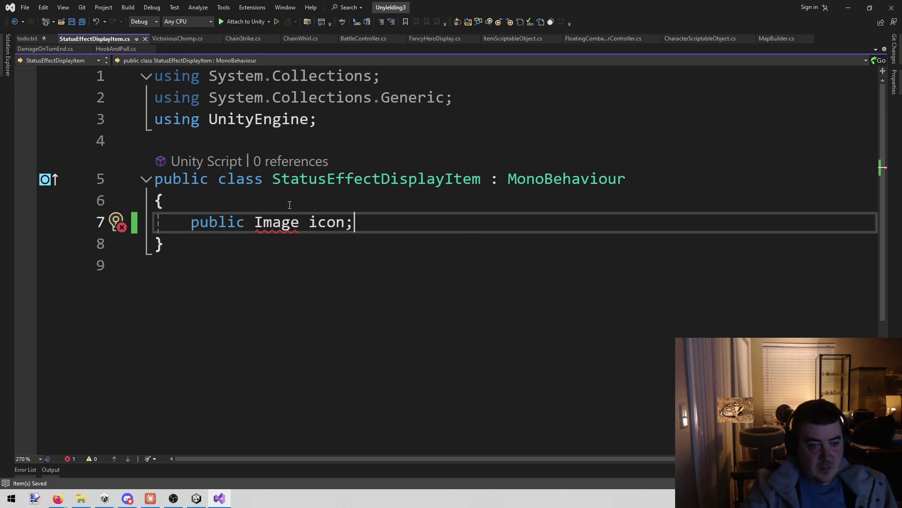
# Step: Add the 'using UnityEngine.UI;' directive via the quick-fix suggestion
pyautogui.moveTo(281, 221)
pyautogui.click(273, 248)
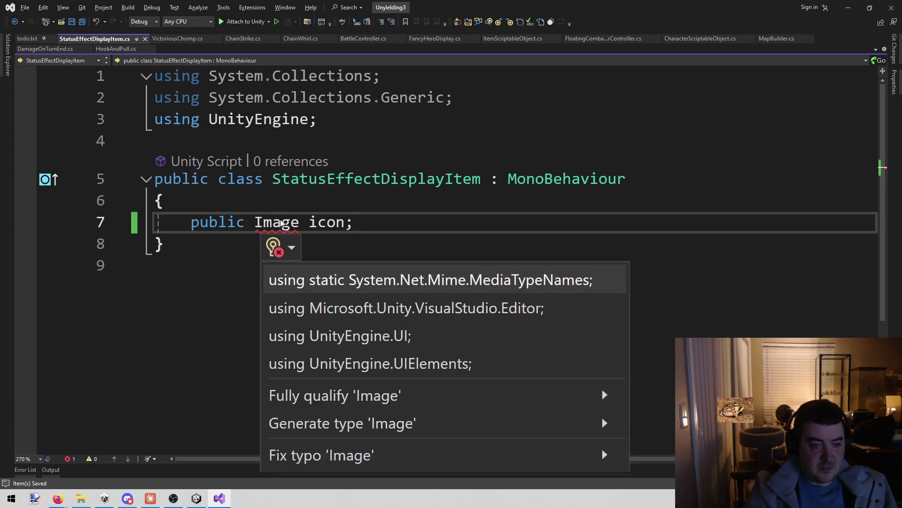
pyautogui.click(299, 342)
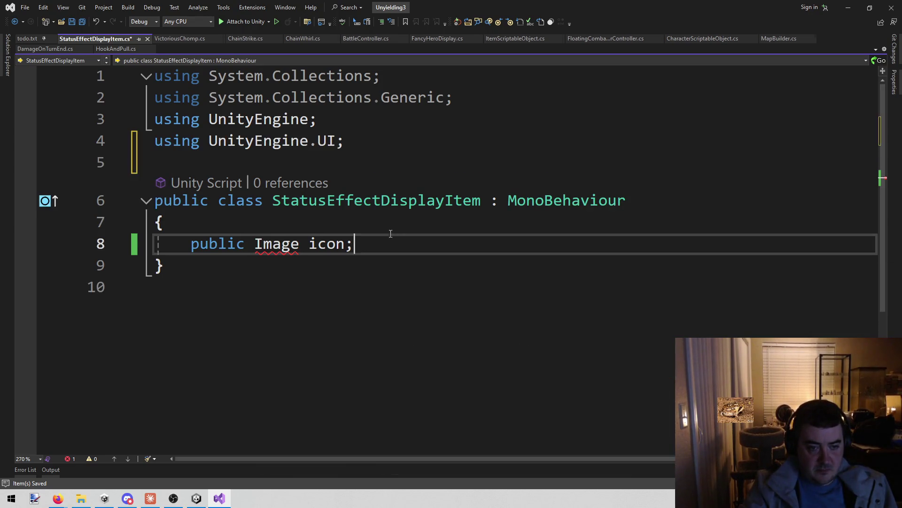
# Step: Make the class implement IPointerEnterHandler and generate its OnPointerEnter stub via Quick Actions
pyautogui.press('Return')
pyautogui.press('Return')
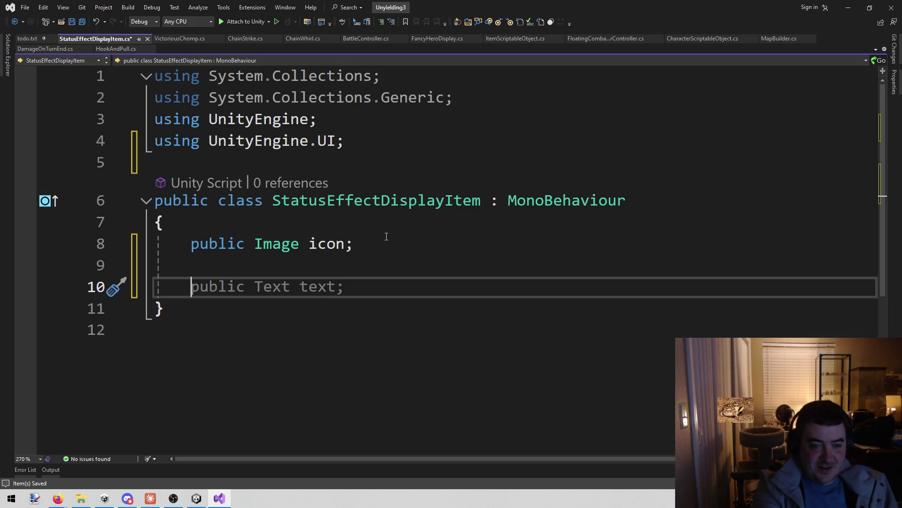
pyautogui.click(735, 189)
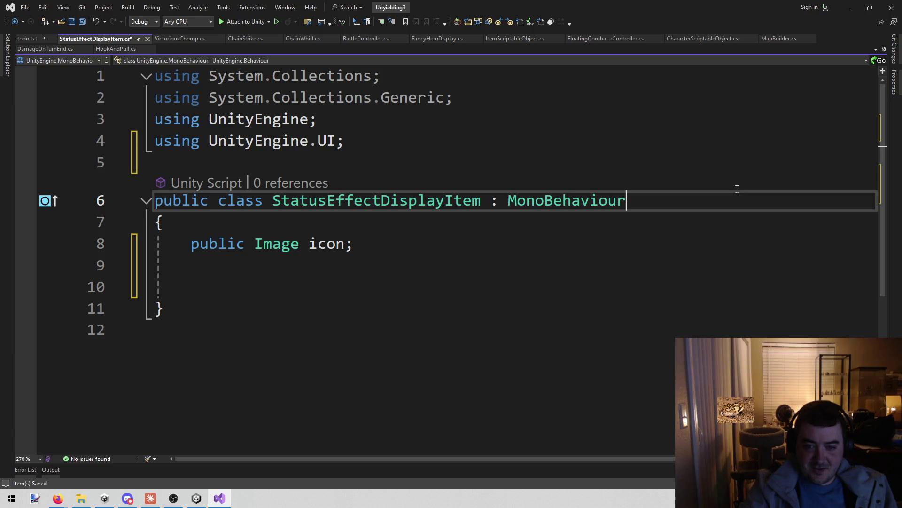
pyautogui.write(', Ip')
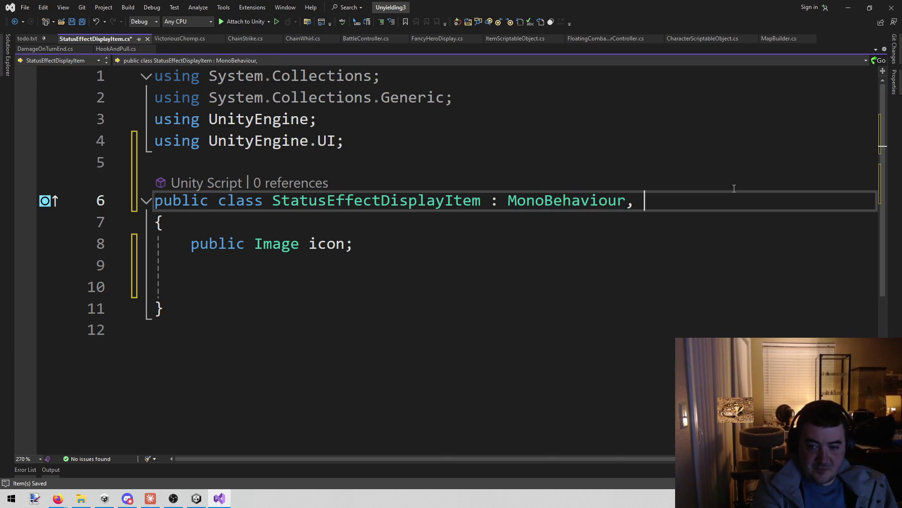
pyautogui.press('BackSpace')
pyautogui.write('PointerEn')
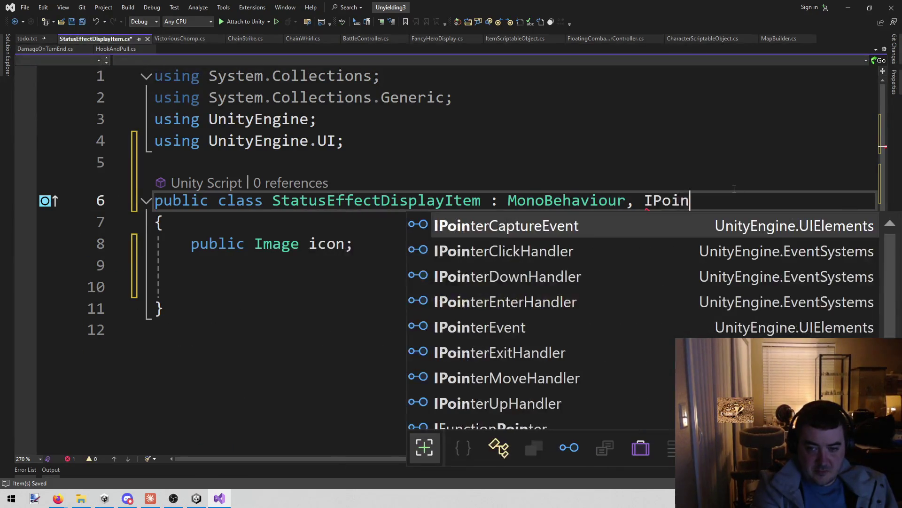
pyautogui.press('Tab')
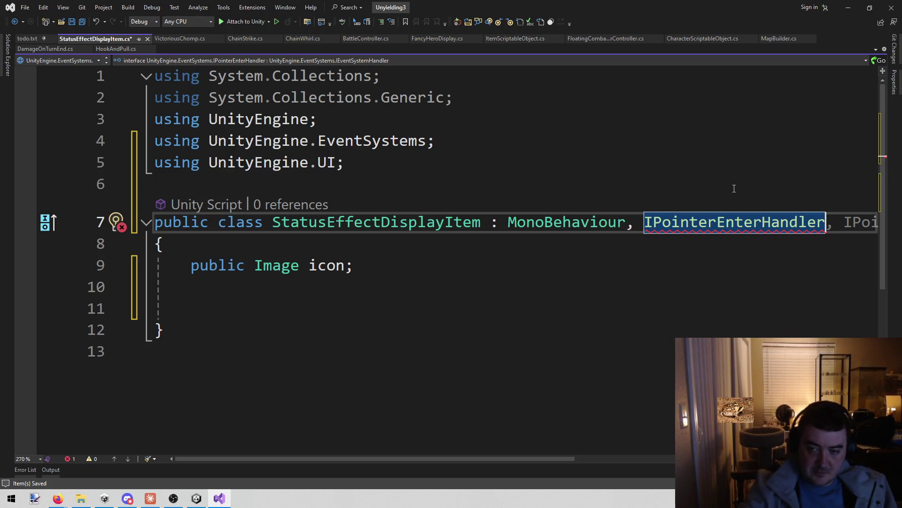
pyautogui.click(733, 186)
pyautogui.hotkey('ctrl', '.')
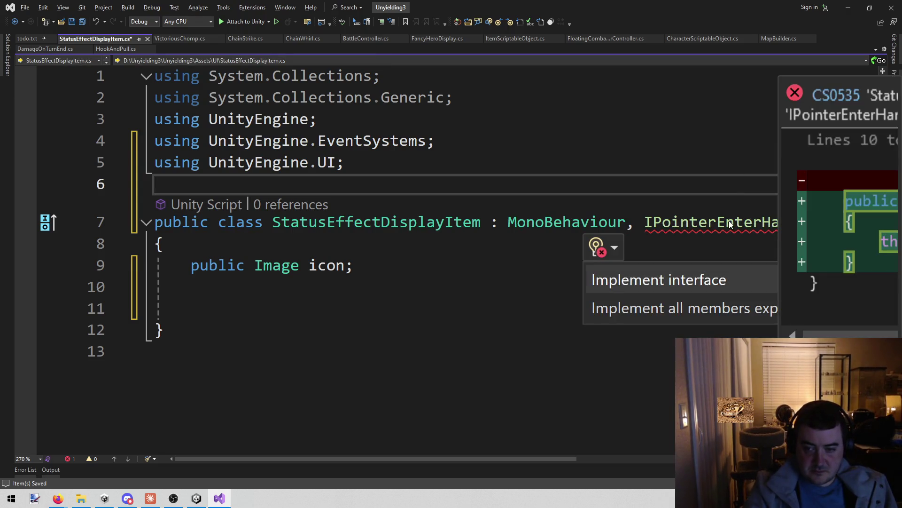
pyautogui.press('Return')
# Step: Add an empty public void Set() method below the icon field
pyautogui.click(526, 272)
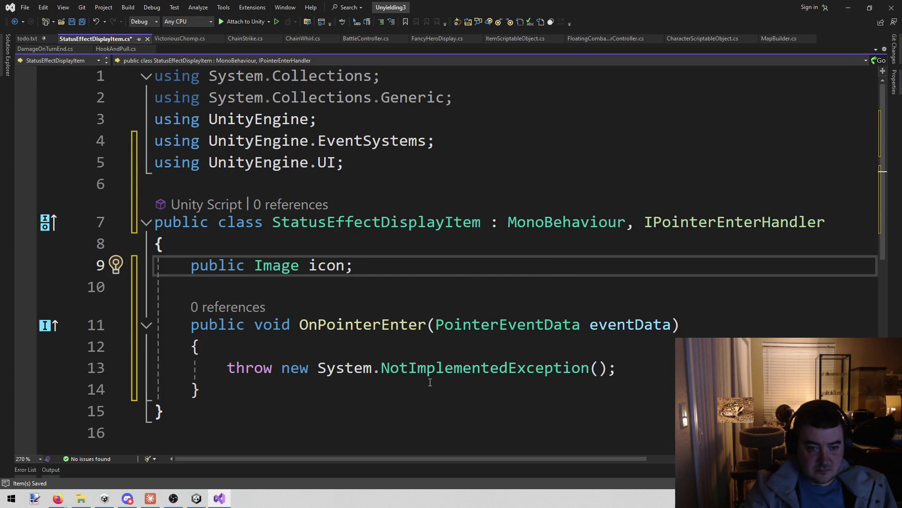
pyautogui.press('Return')
pyautogui.press('Return')
pyautogui.write('p')
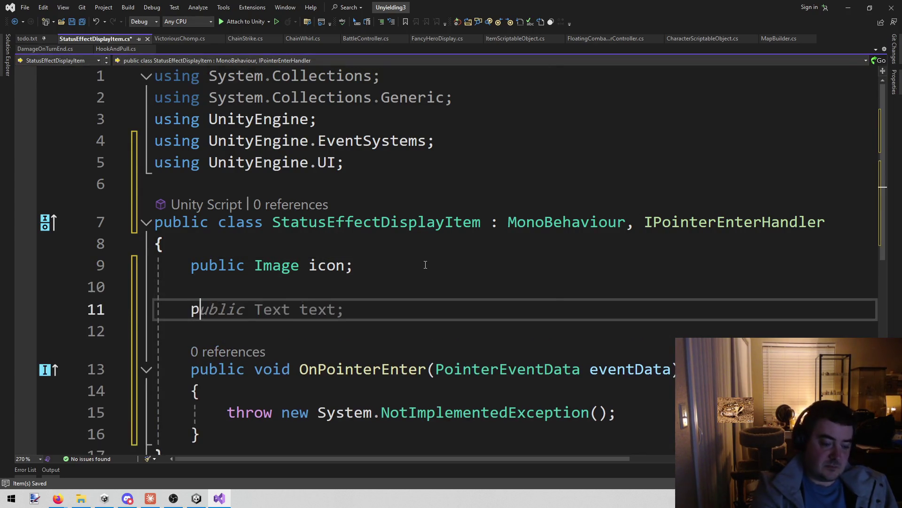
pyautogui.write('ublic void Set ()')
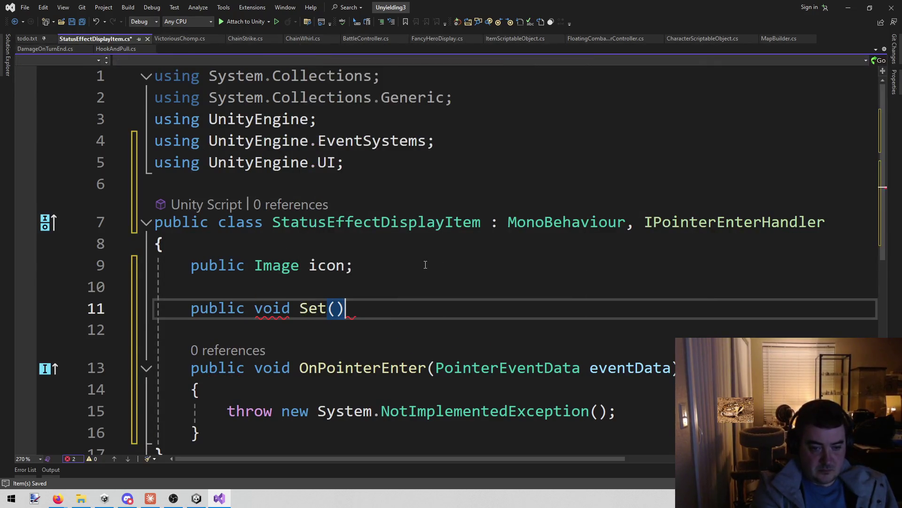
pyautogui.press('Return')
pyautogui.write('{')
pyautogui.press('Return')
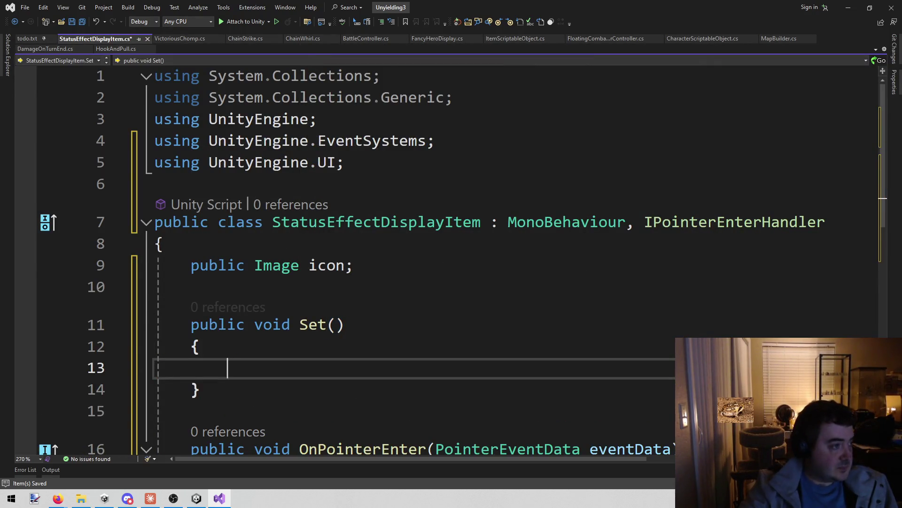
pyautogui.hotkey('alt', 'Tab')
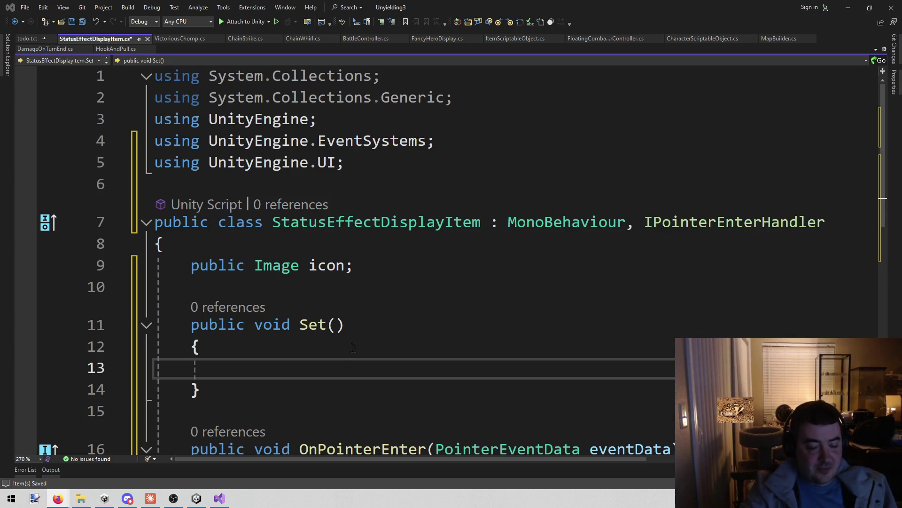
pyautogui.click(329, 324)
pyautogui.click(338, 318)
pyautogui.write('Stat')
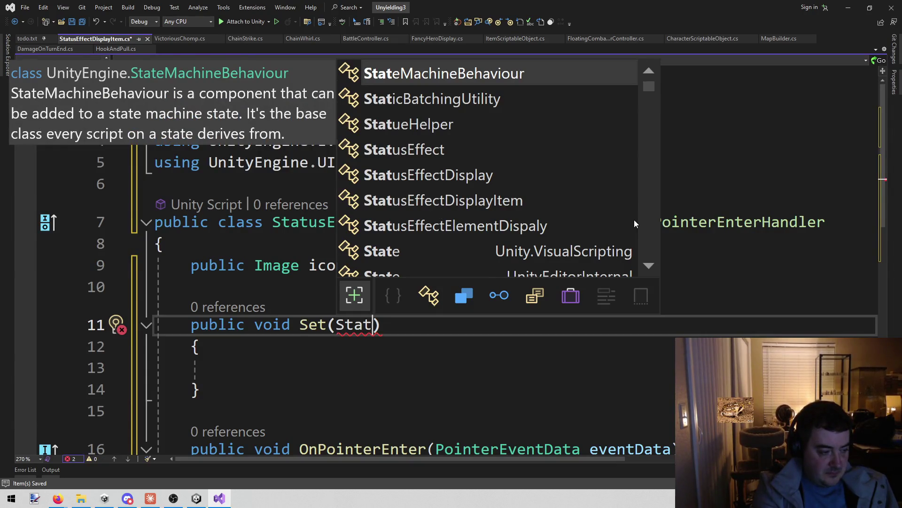
pyautogui.write('usEffect')
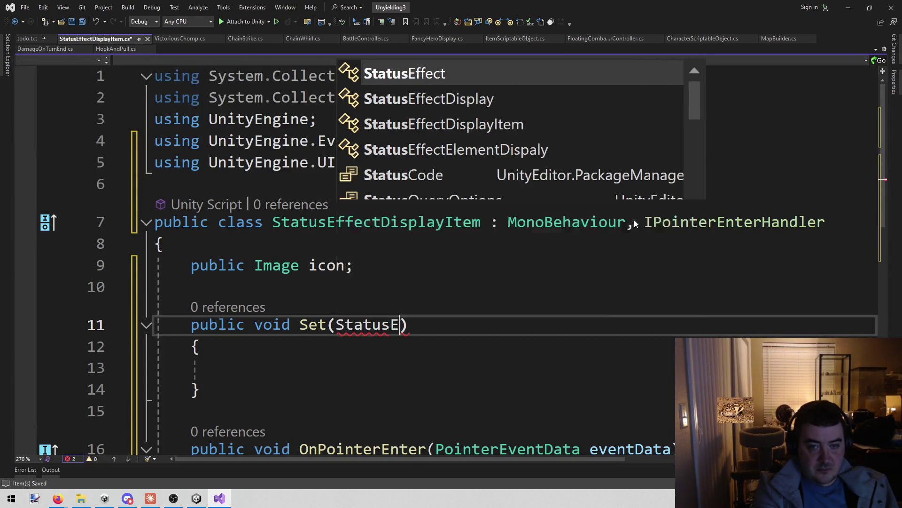
# Step: Complete the Set() parameter as StatusEffect named effect
pyautogui.press('Escape')
pyautogui.write('ef')
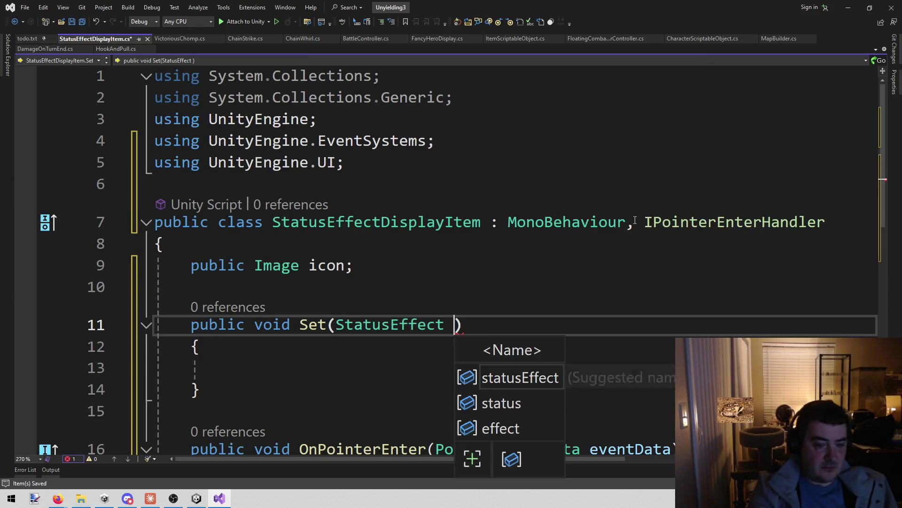
pyautogui.press('Tab')
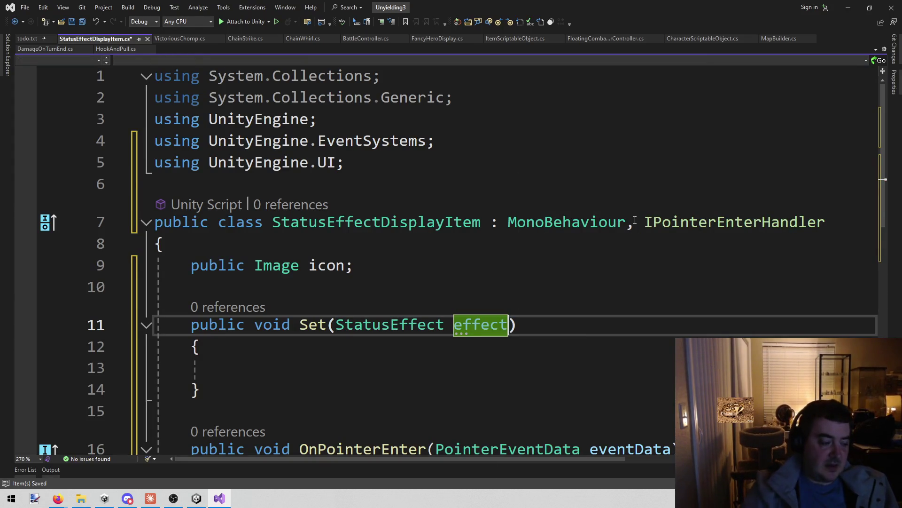